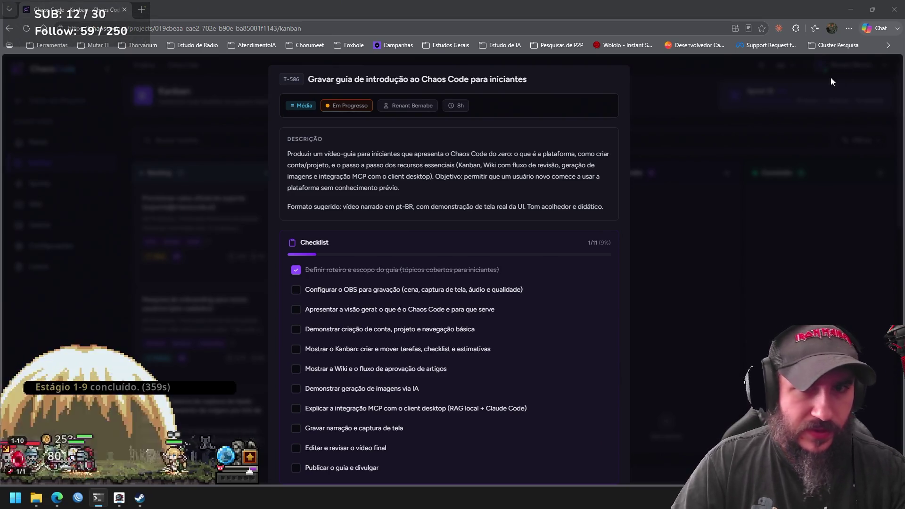
# Close the beginner-guide task details and bring up the game's hero panel over the Kanban.
pyautogui.click(725, 253)
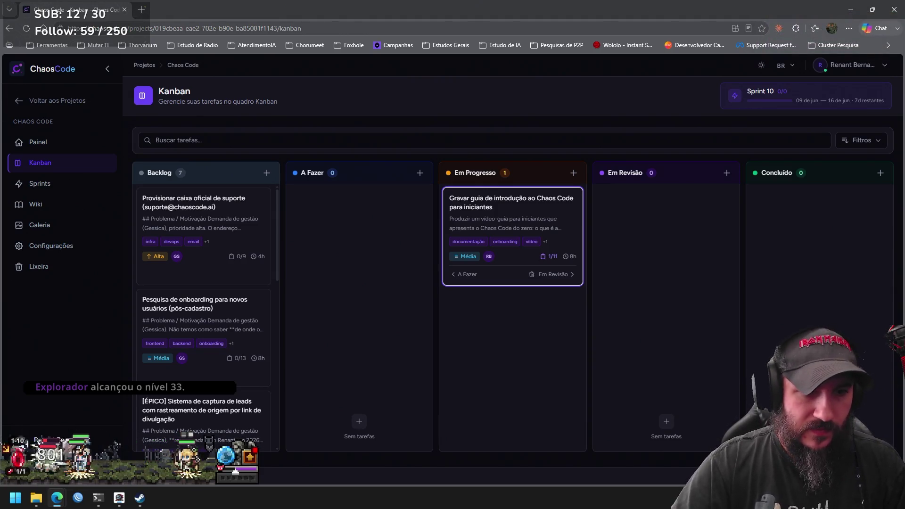
pyautogui.click(252, 460)
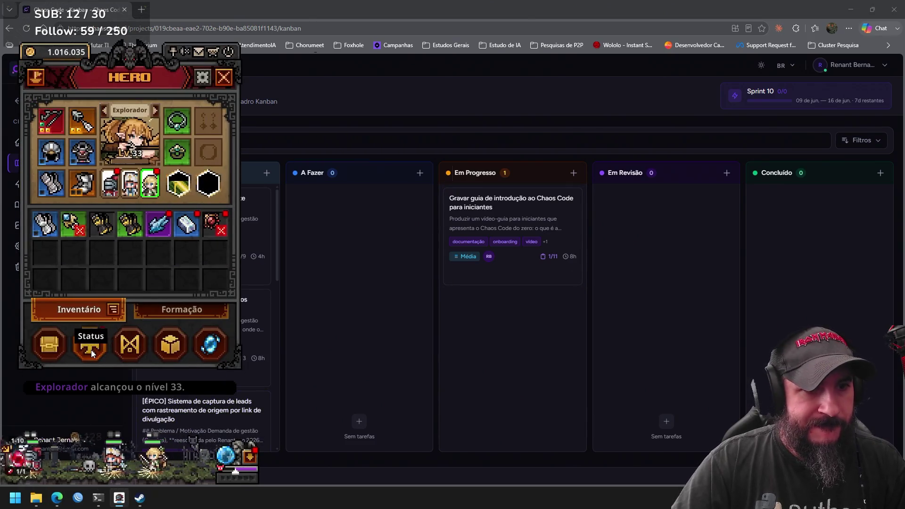
# Open the Explorador's skill tree and spend the free point raising attack speed to 1/10.
pyautogui.click(90, 344)
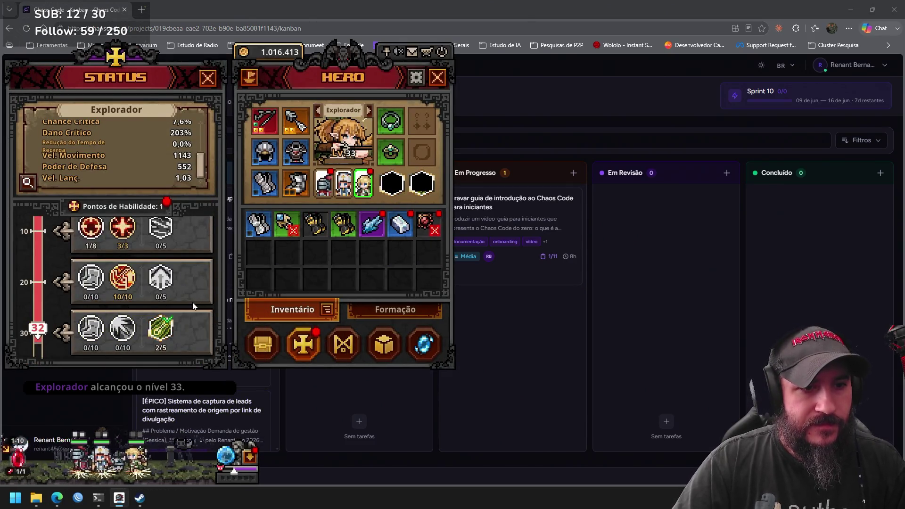
pyautogui.scroll(-1, 192, 302)
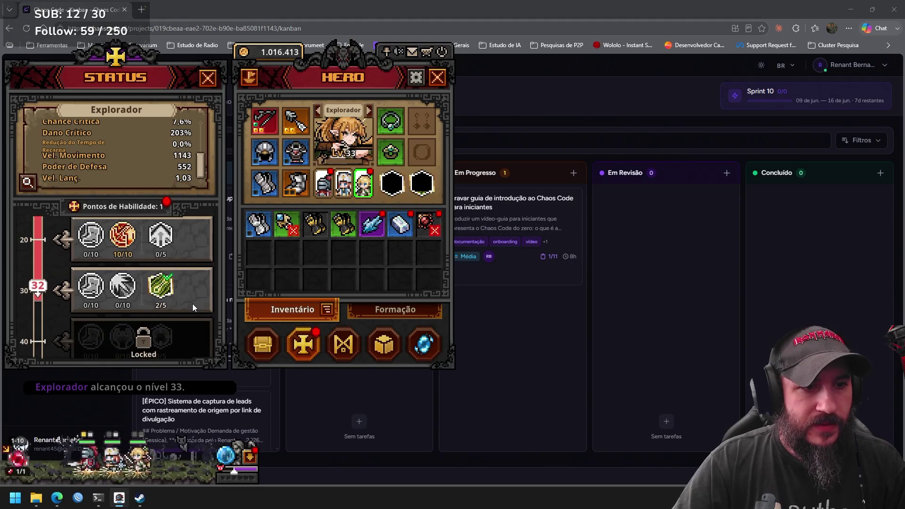
pyautogui.click(140, 293)
pyautogui.click(190, 179)
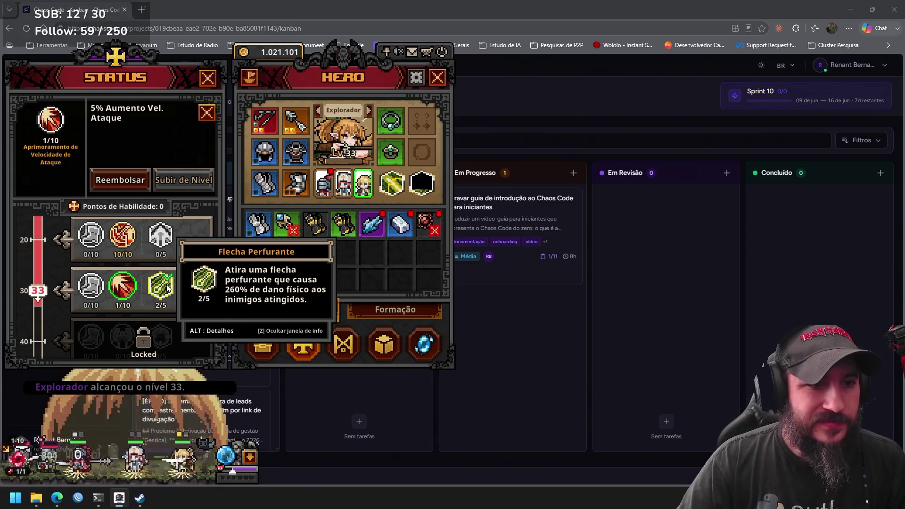
# Unequip and fully refund Flecha Perfurante, moving its points into attack speed (3/10).
pyautogui.click(161, 286)
pyautogui.click(128, 178)
pyautogui.click(128, 180)
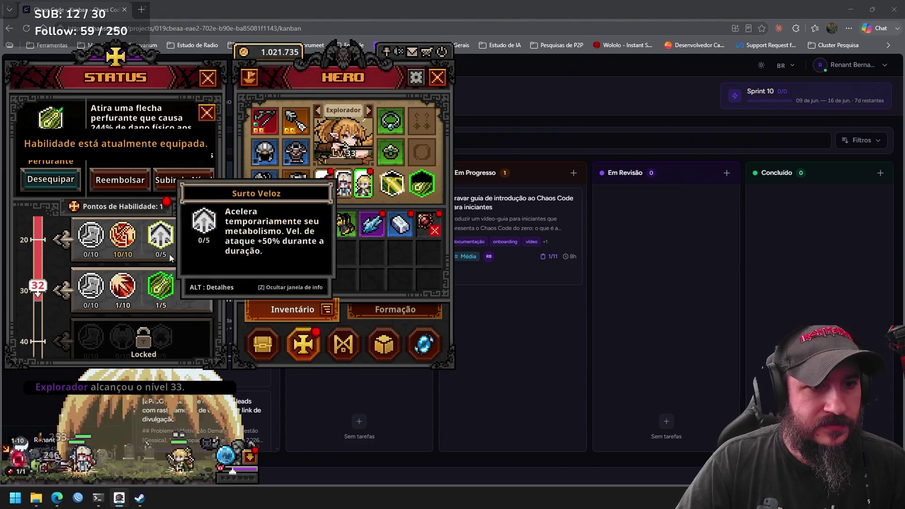
pyautogui.click(132, 287)
pyautogui.click(183, 179)
pyautogui.click(161, 286)
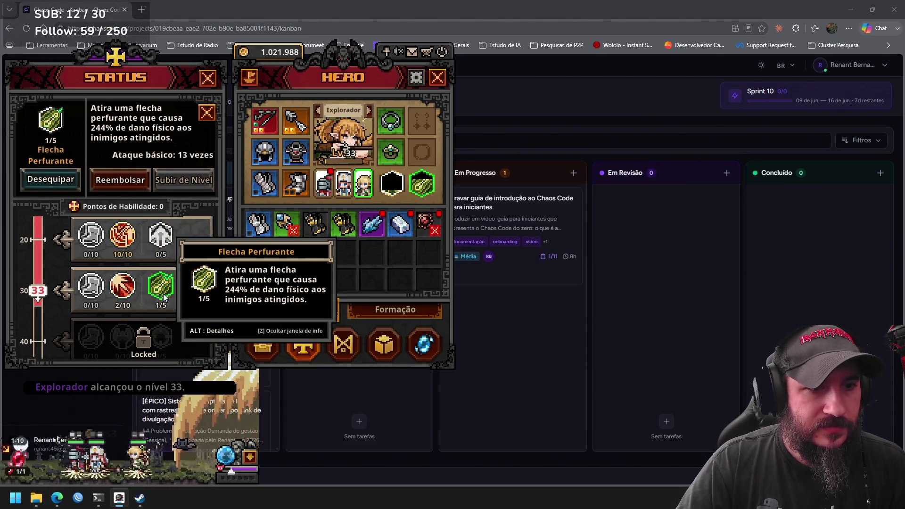
pyautogui.click(120, 179)
pyautogui.click(38, 179)
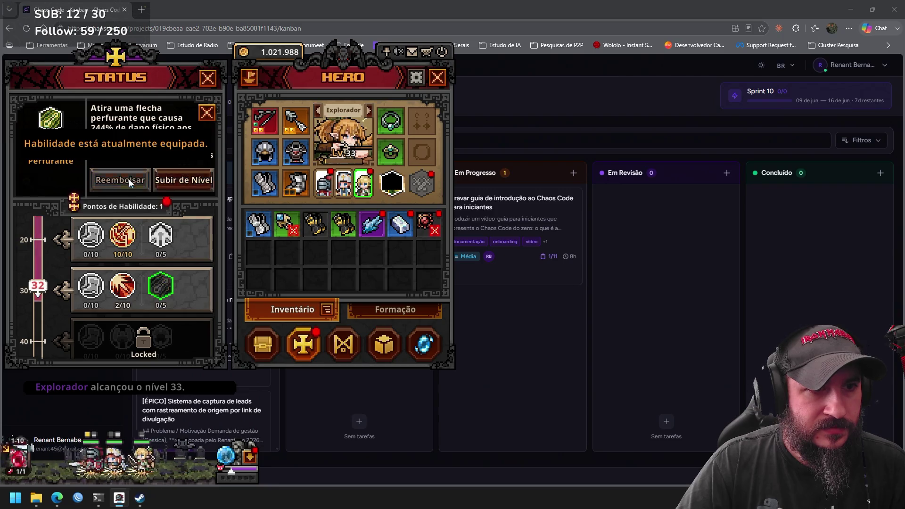
pyautogui.click(129, 179)
pyautogui.click(123, 286)
pyautogui.click(184, 172)
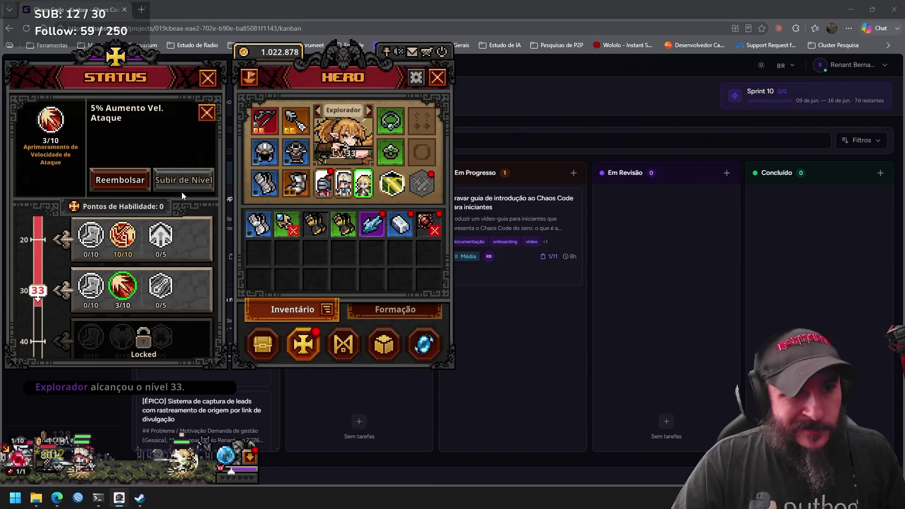
# Refund the attack-speed enhancement points back to 0/10.
pyautogui.moveTo(163, 223)
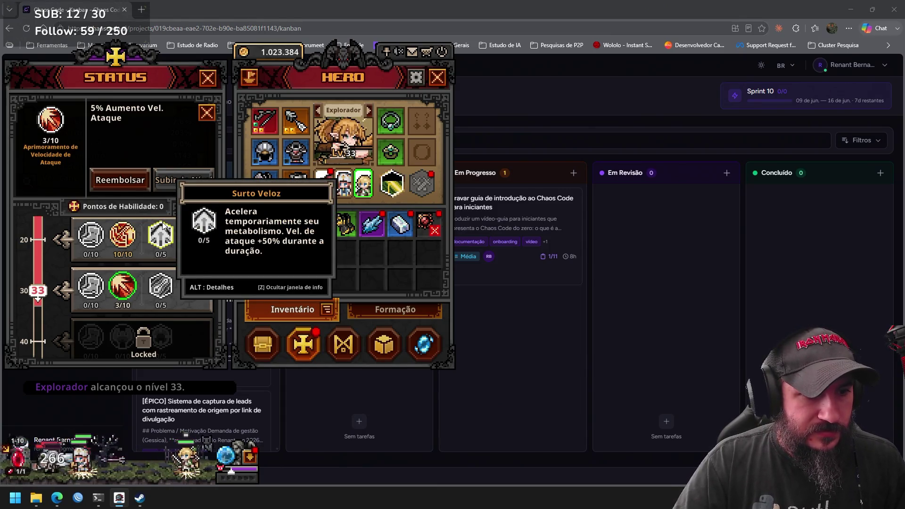
pyautogui.moveTo(123, 242)
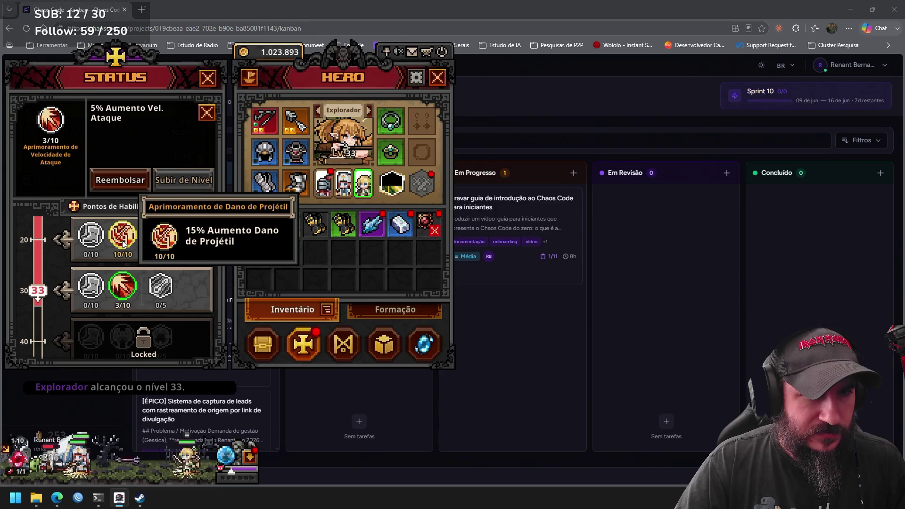
pyautogui.scroll(3, 190, 257)
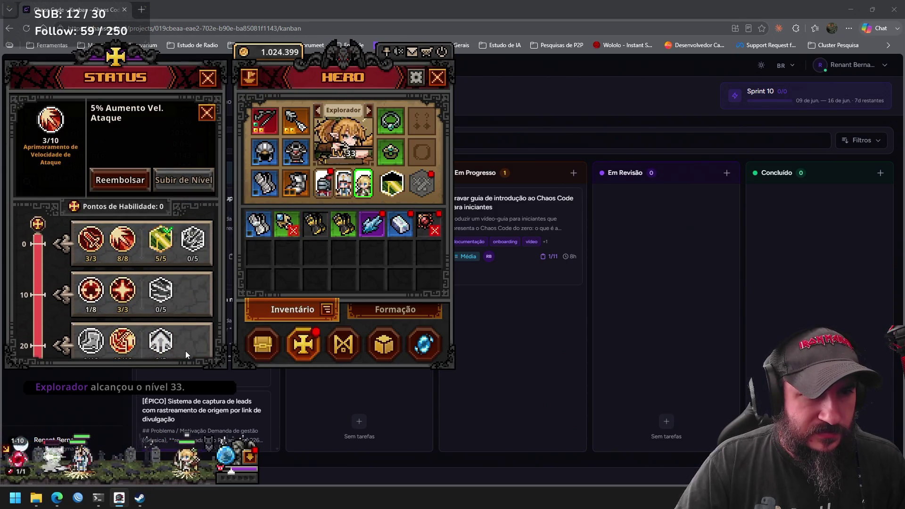
pyautogui.scroll(-2, 190, 318)
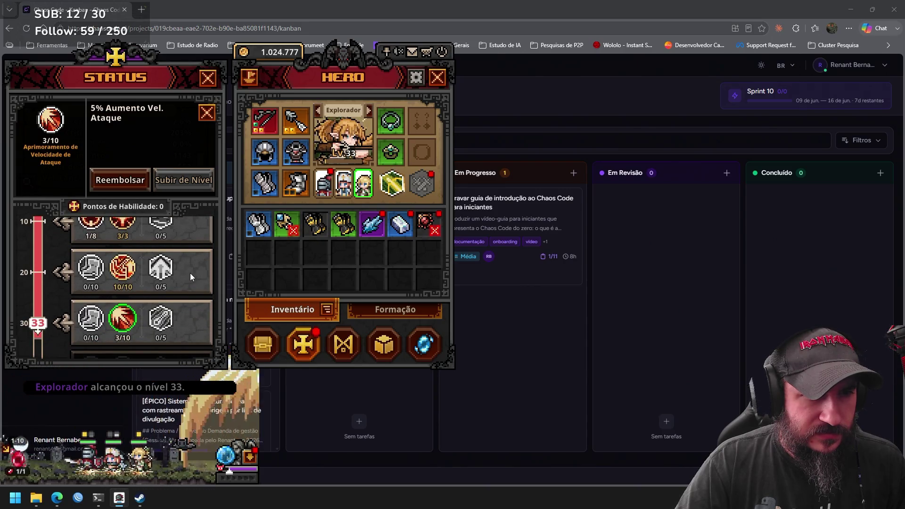
pyautogui.moveTo(158, 267)
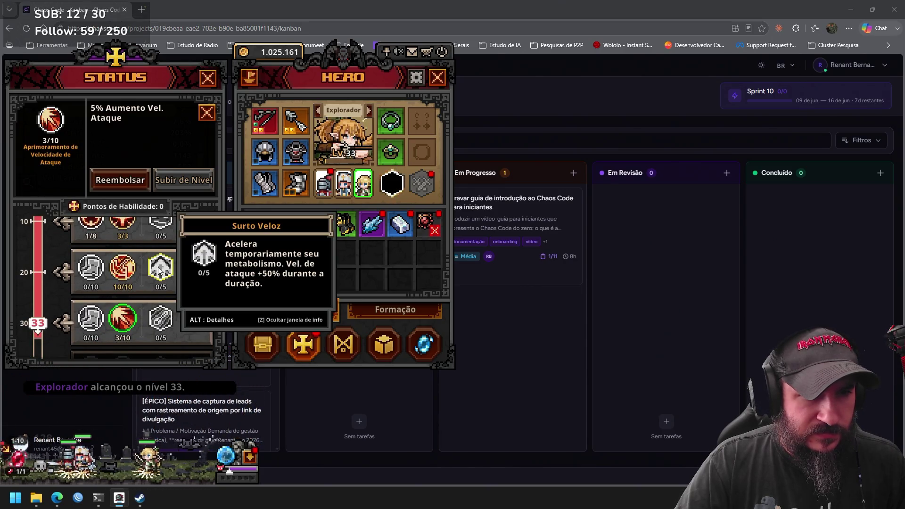
pyautogui.moveTo(127, 321)
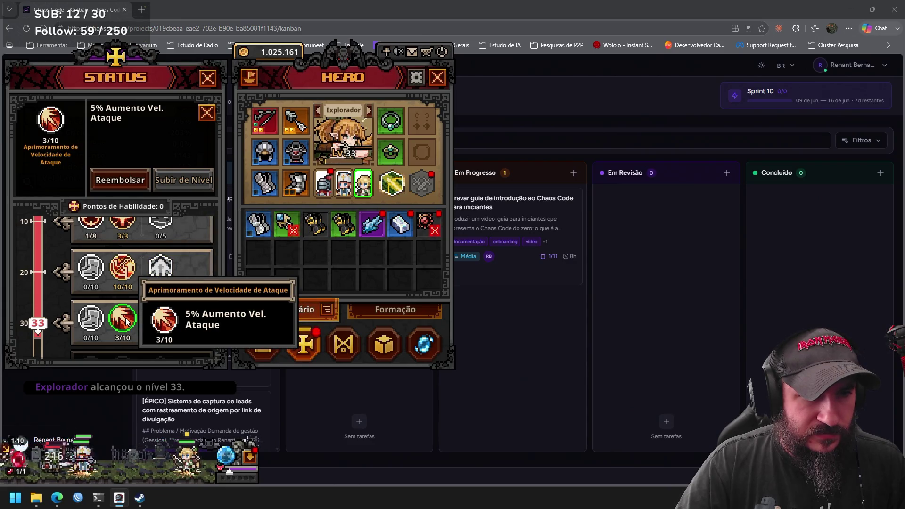
pyautogui.click(139, 181)
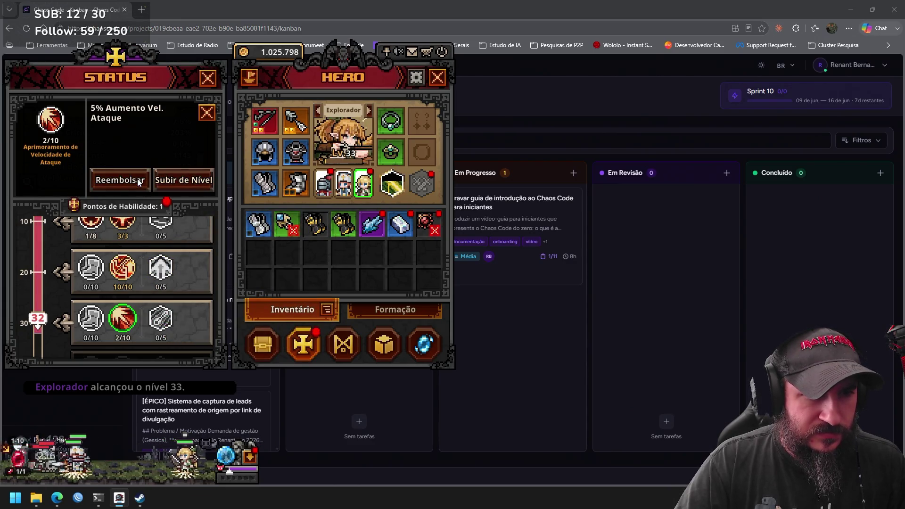
pyautogui.click(139, 182)
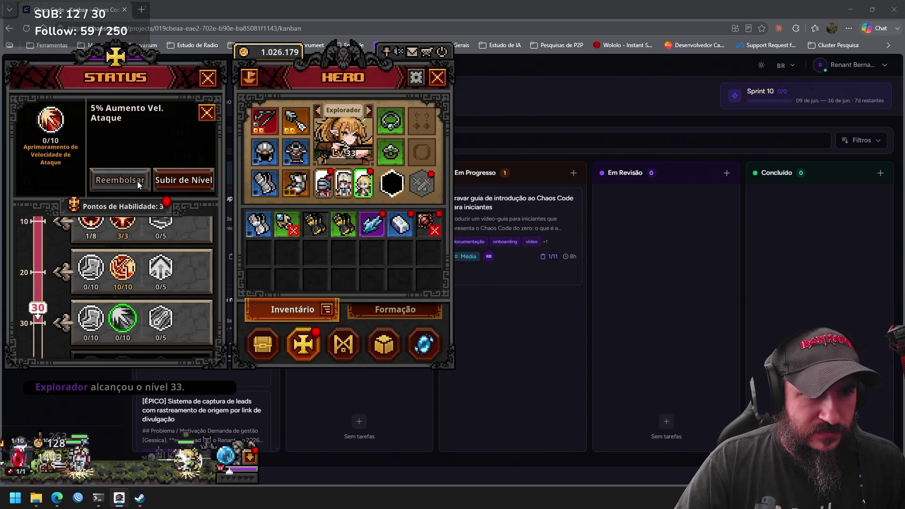
# Level Surto Veloz up to 3/5 (+70% attack speed) and view its detailed info.
pyautogui.click(161, 267)
pyautogui.click(188, 186)
pyautogui.click(188, 186)
pyautogui.click(188, 186)
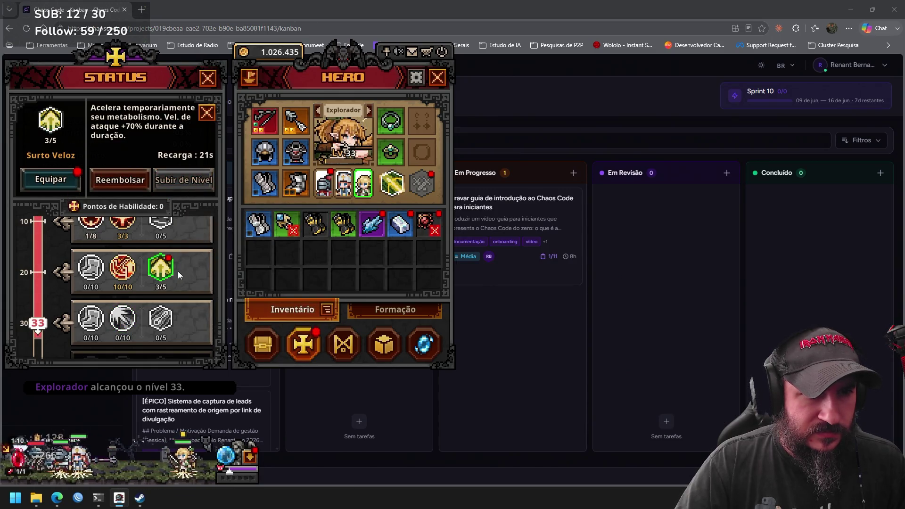
pyautogui.moveTo(165, 272)
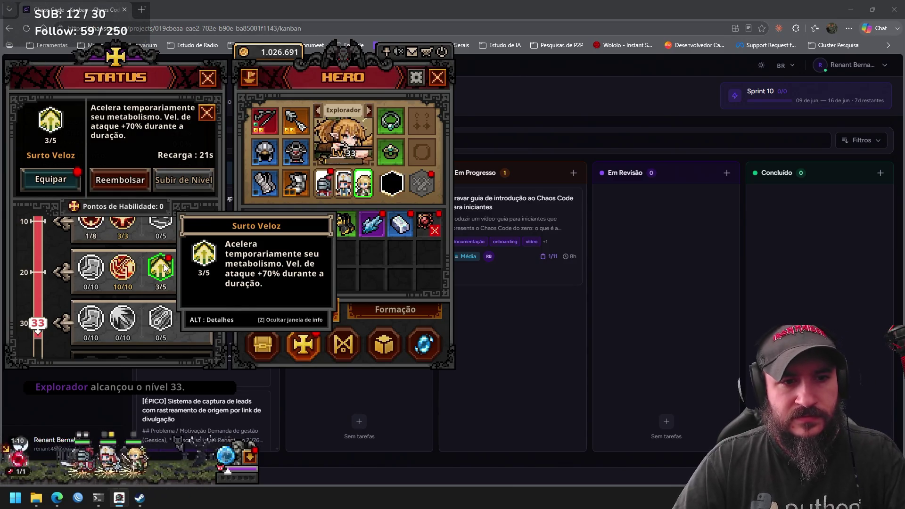
pyautogui.press('alt')
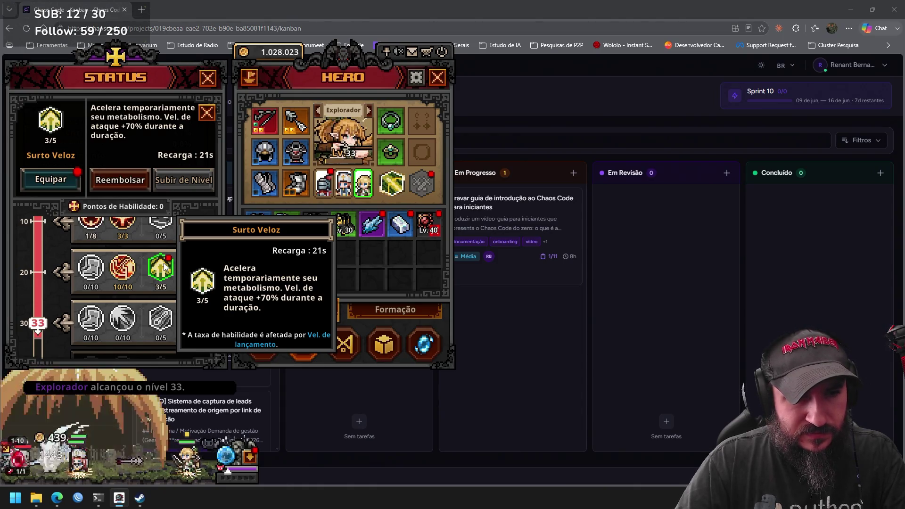
# Equip Surto Veloz into the Explorador's empty (Vazio) skill slot.
pyautogui.click(55, 181)
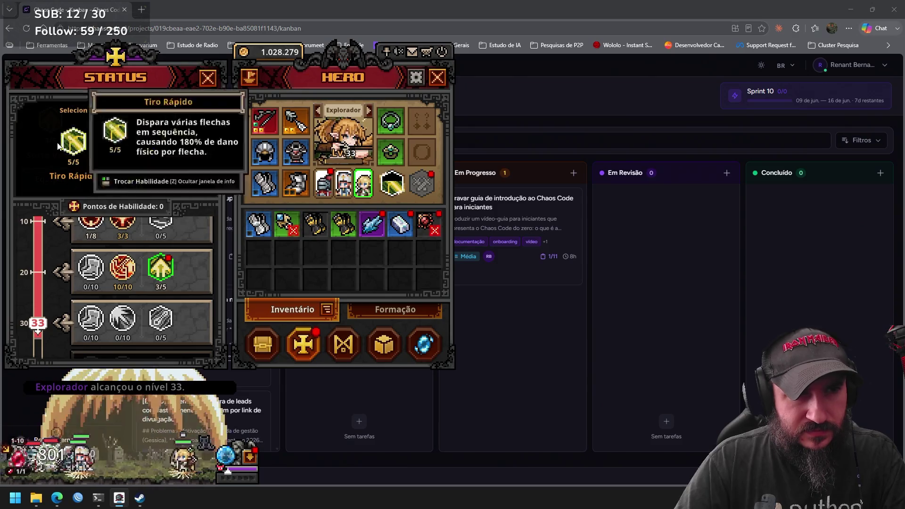
pyautogui.click(144, 142)
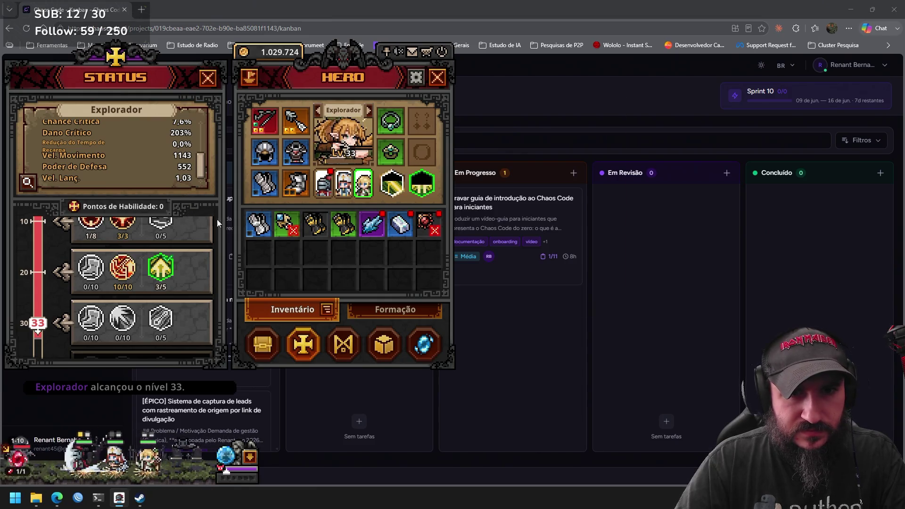
pyautogui.moveTo(425, 226)
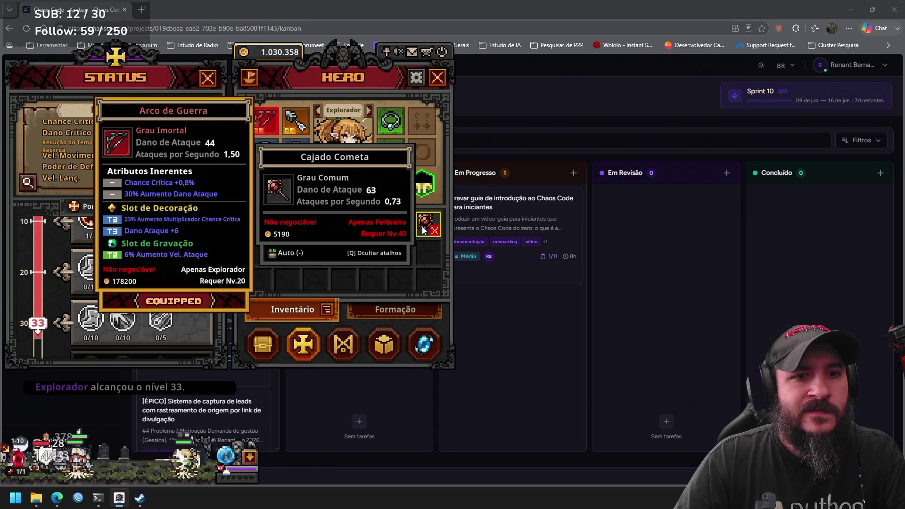
pyautogui.moveTo(396, 233)
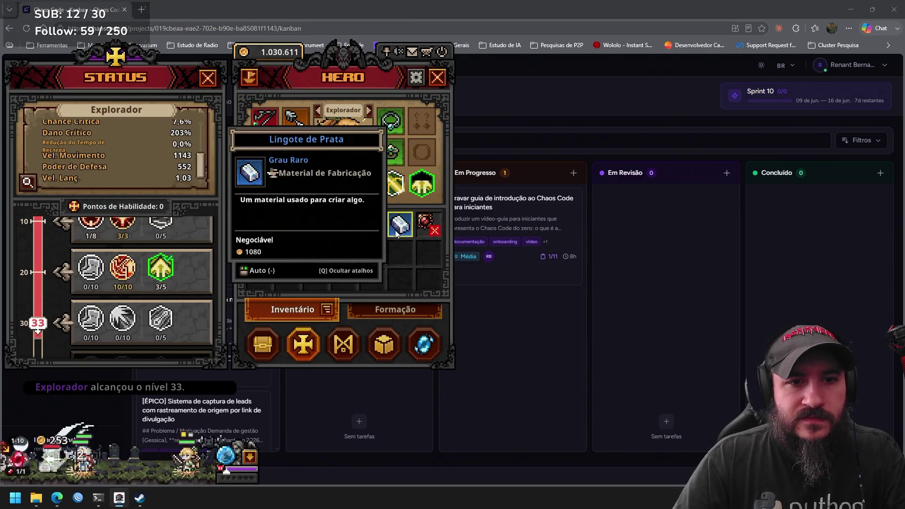
pyautogui.moveTo(367, 230)
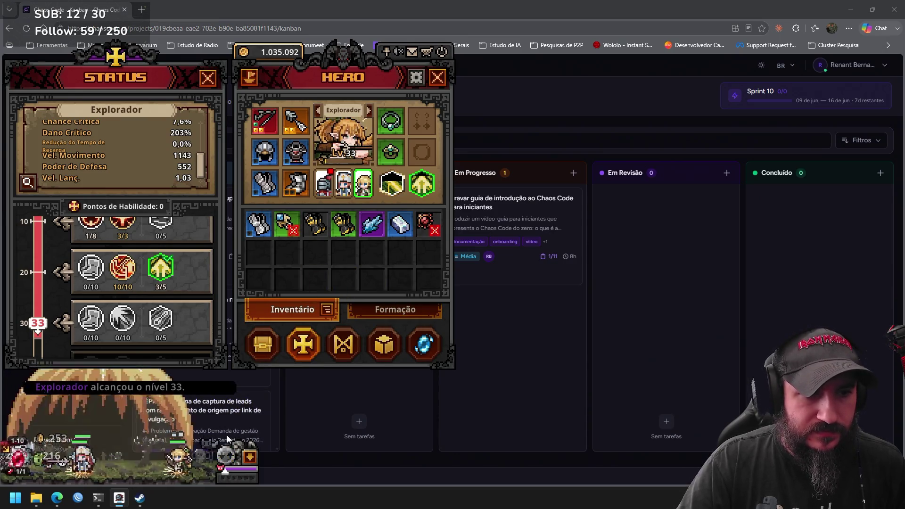
# Turn off auto-repeat on stage failure, close the status panel and open the stage portal.
pyautogui.click(226, 455)
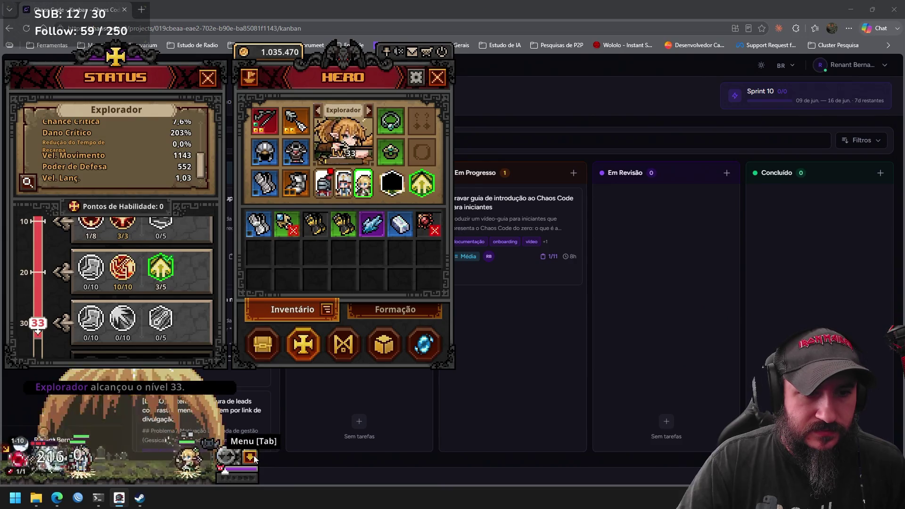
pyautogui.click(249, 456)
pyautogui.click(210, 344)
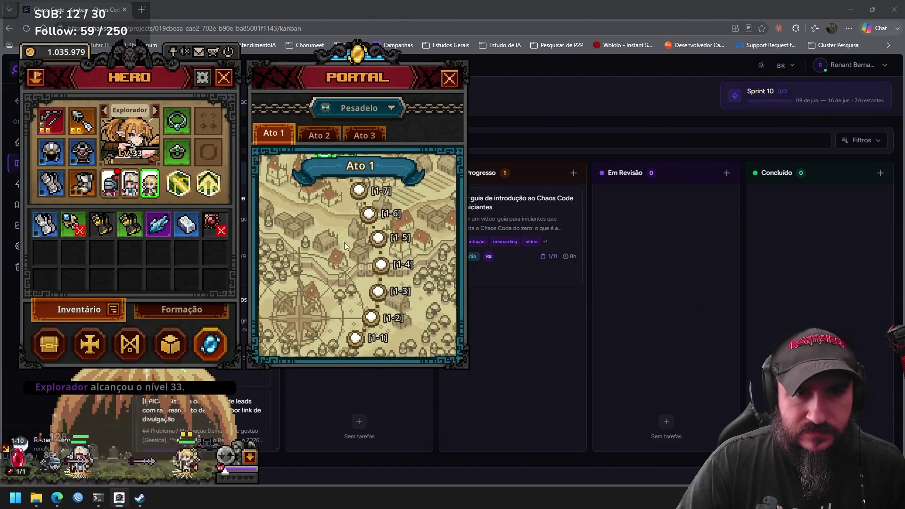
# Keep Normal difficulty, show the Ato 3 map and view boss stage 3-10 details.
pyautogui.click(359, 109)
pyautogui.click(363, 125)
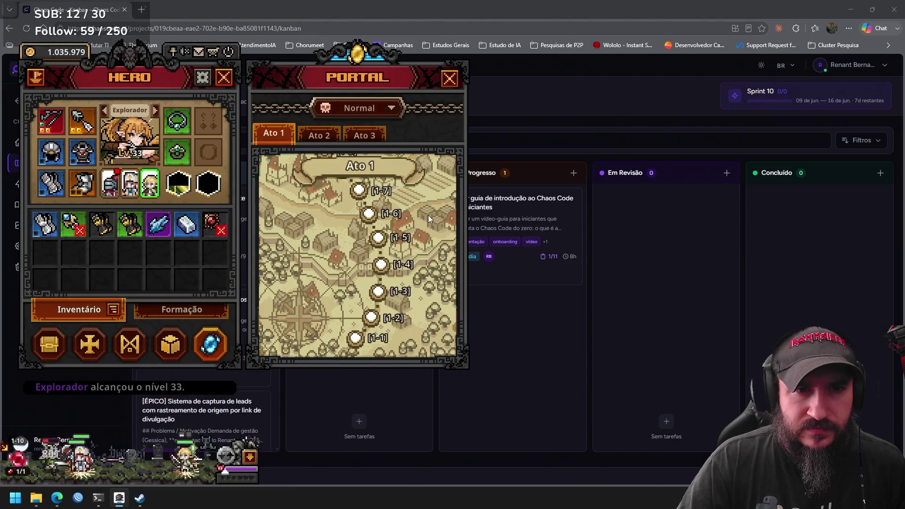
pyautogui.click(364, 133)
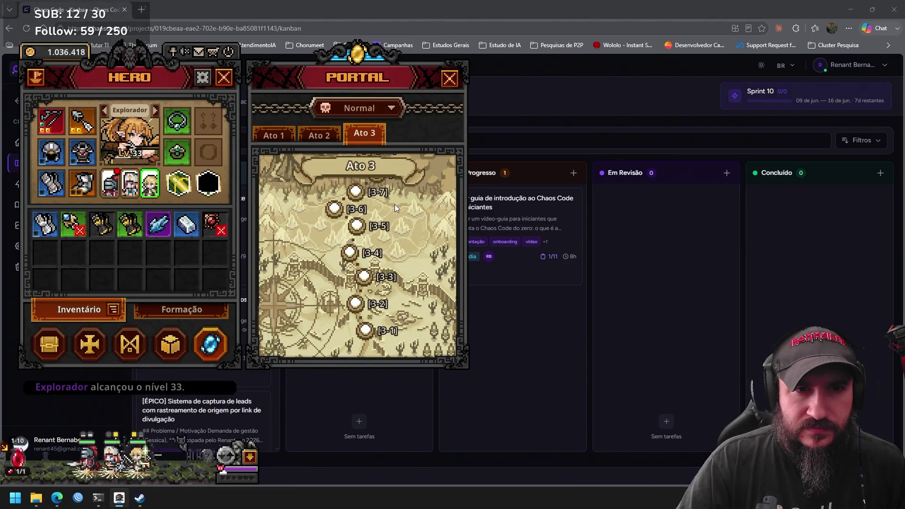
pyautogui.moveTo(394, 204); pyautogui.dragTo(400, 370)
pyautogui.click(363, 210)
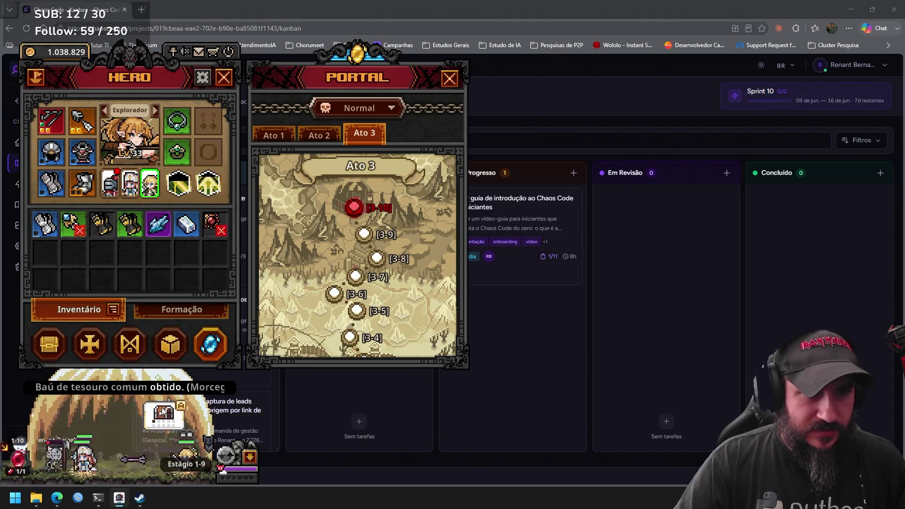
pyautogui.moveTo(45, 256)
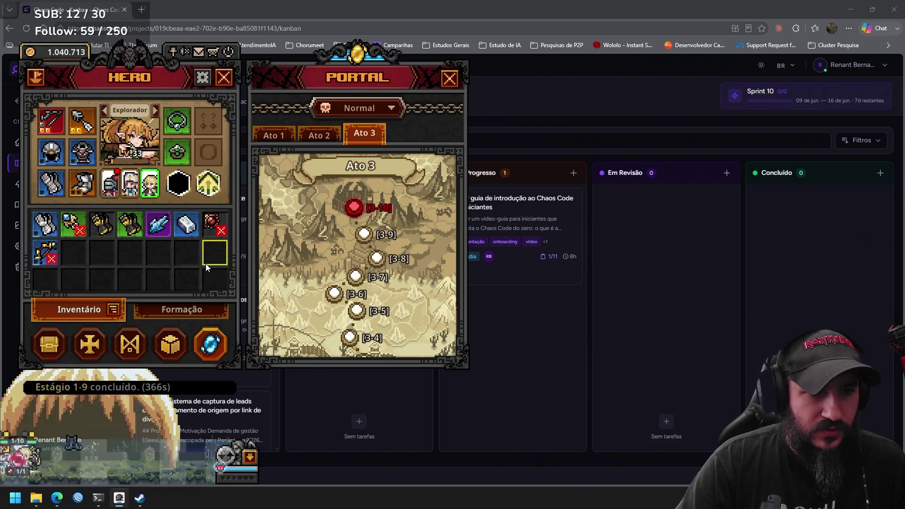
pyautogui.click(354, 207)
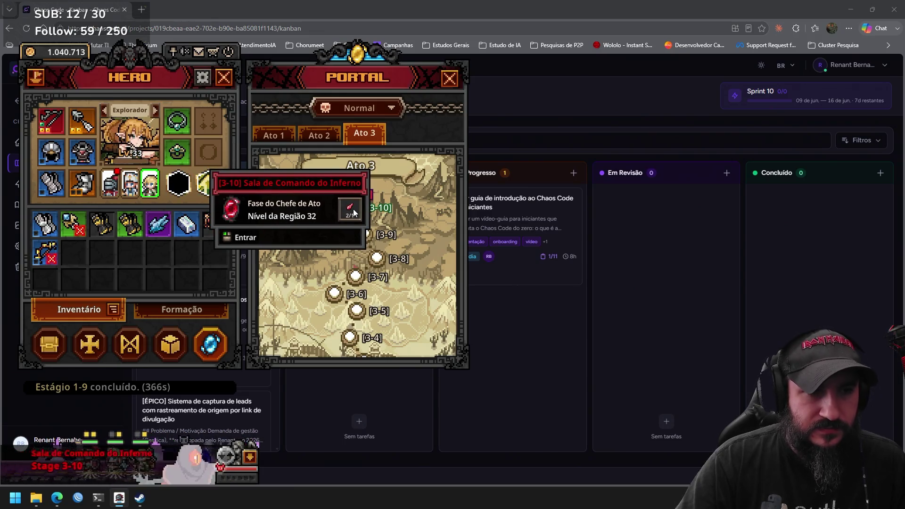
# Enter boss stage 3-10 and raise the Cavaleiro's Chance de Bloqueio to 8/10.
pyautogui.click(112, 187)
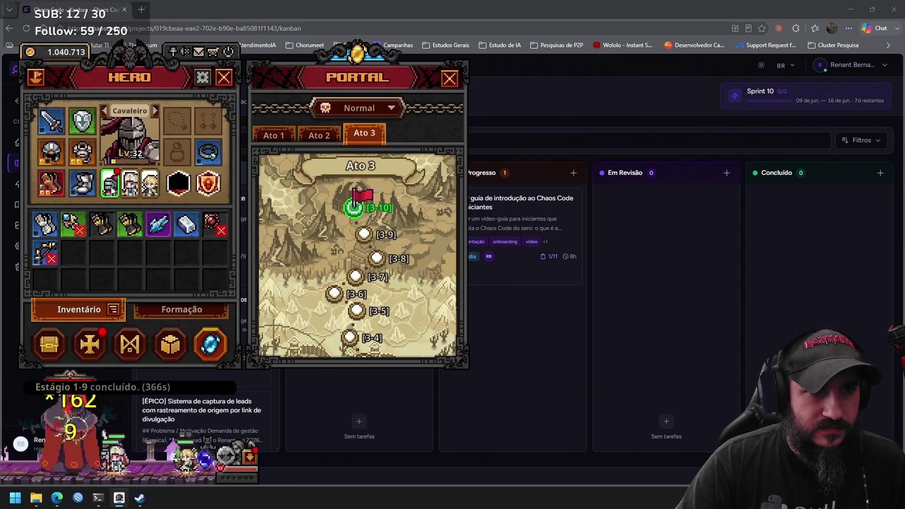
pyautogui.click(95, 345)
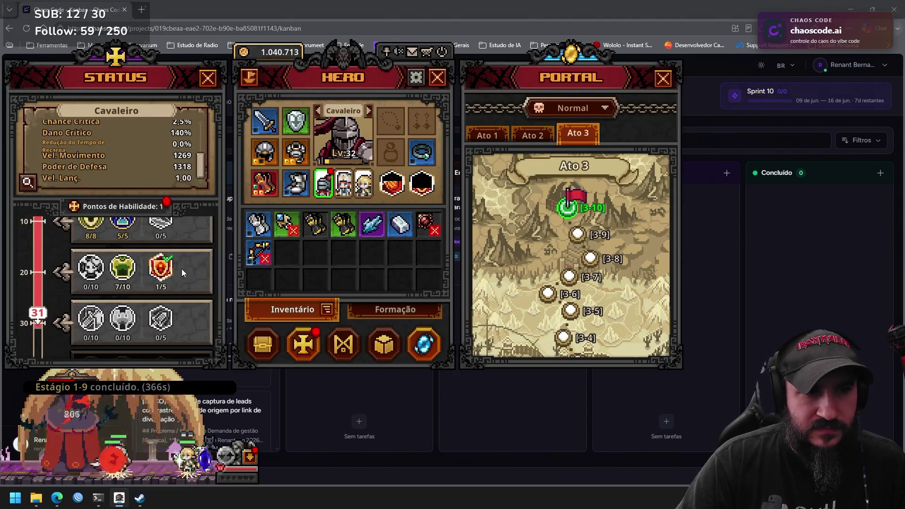
pyautogui.click(123, 267)
pyautogui.click(177, 179)
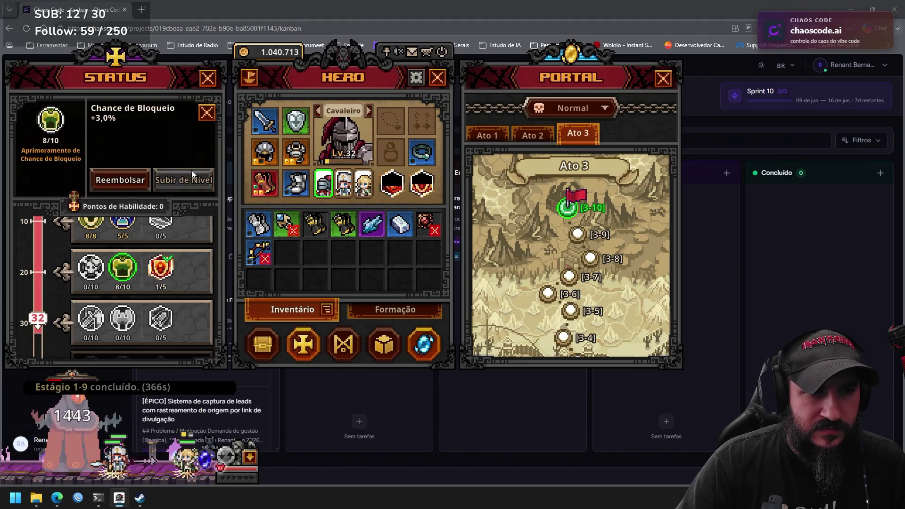
pyautogui.click(207, 112)
pyautogui.click(211, 85)
pyautogui.moveTo(187, 221)
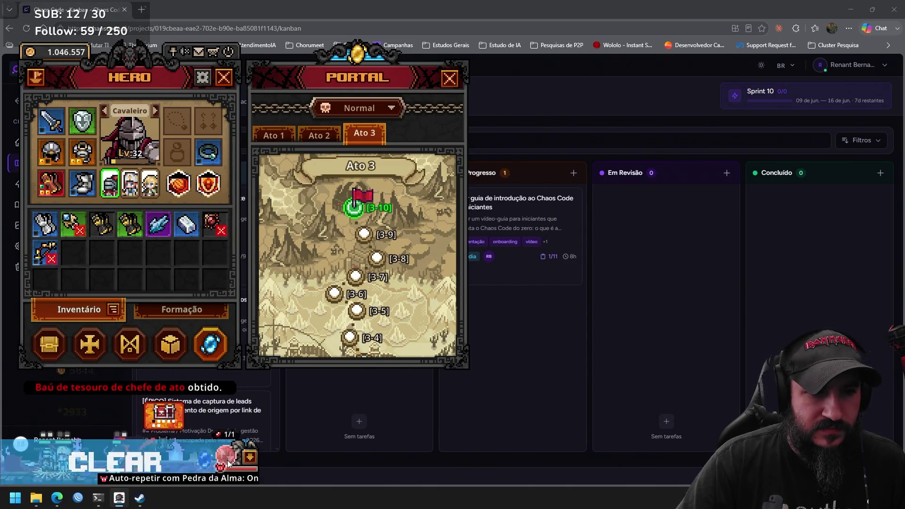
# Loot the dropped and boss chests for a bronze ingot and Safira, then open the difficulty dropdown.
pyautogui.click(168, 415)
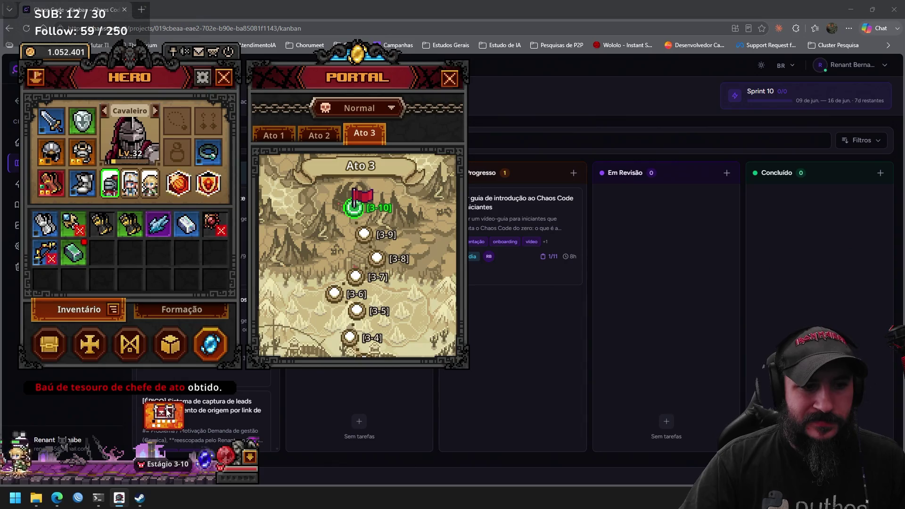
pyautogui.click(166, 416)
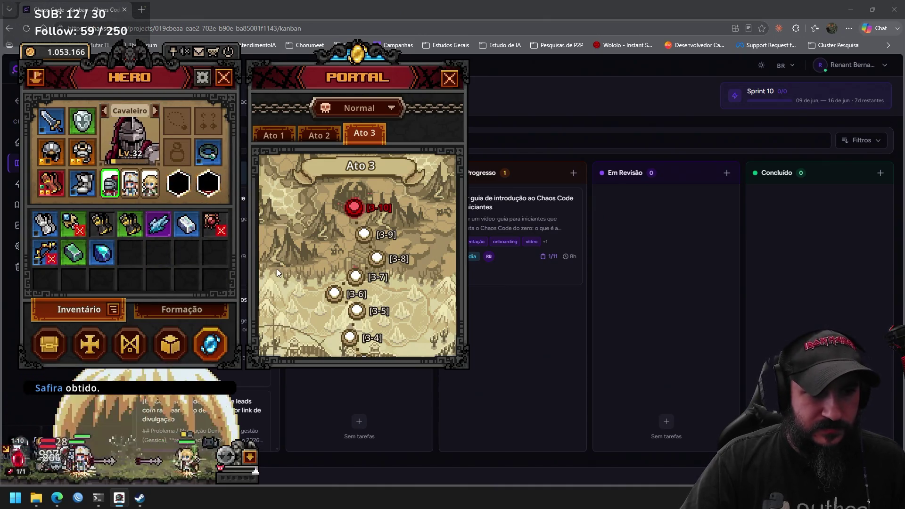
pyautogui.click(388, 111)
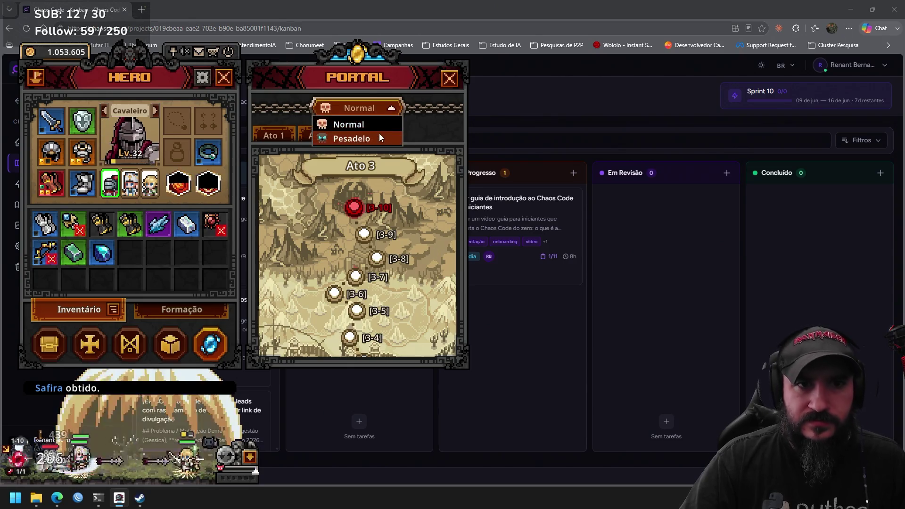
# Switch the portal to Pesadelo on Ato 1, close it and open the Baú stash.
pyautogui.click(379, 135)
pyautogui.click(262, 136)
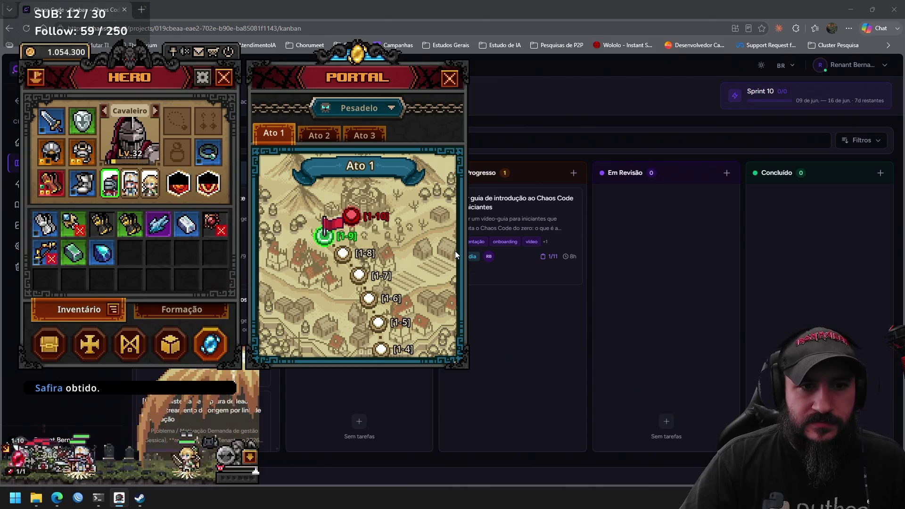
pyautogui.click(450, 78)
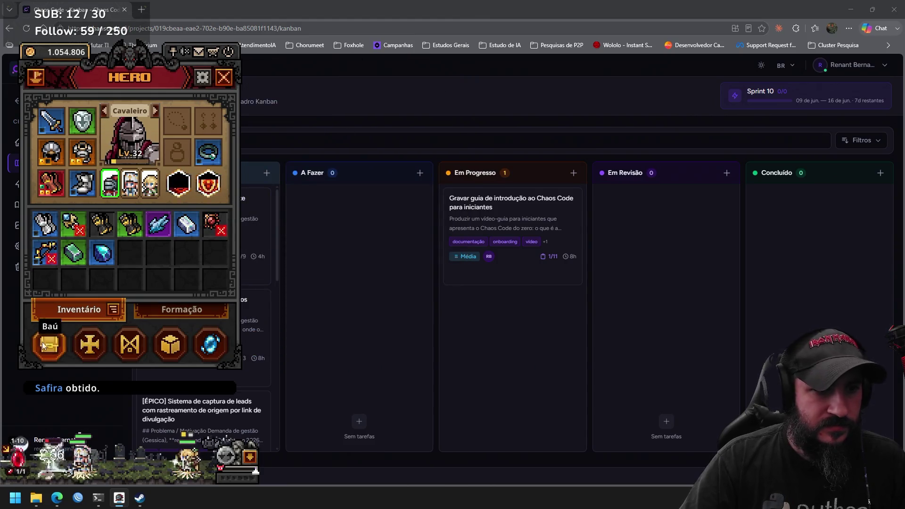
pyautogui.click(44, 342)
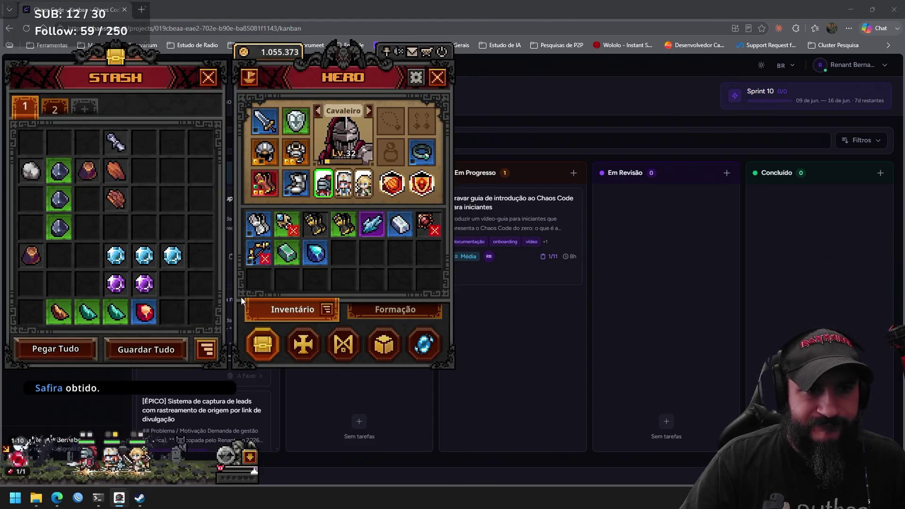
# Stash the Safira and bronze ingot, use the Pesadelo soul stone on a boss, and close the panels.
pyautogui.rightClick(316, 260)
pyautogui.rightClick(295, 254)
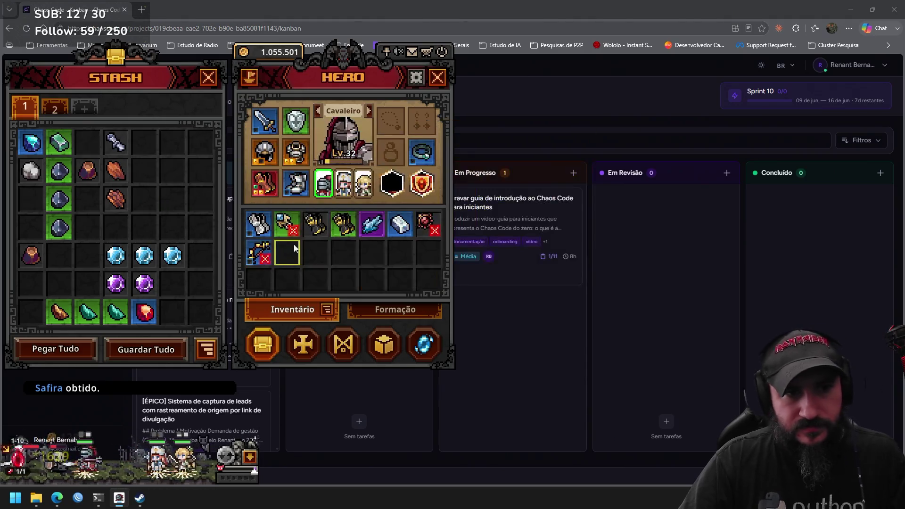
pyautogui.moveTo(262, 259)
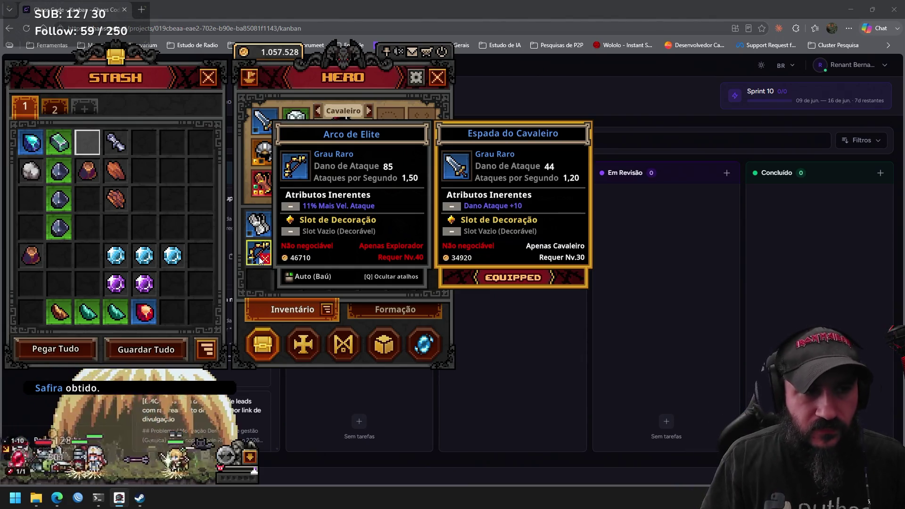
pyautogui.moveTo(427, 226)
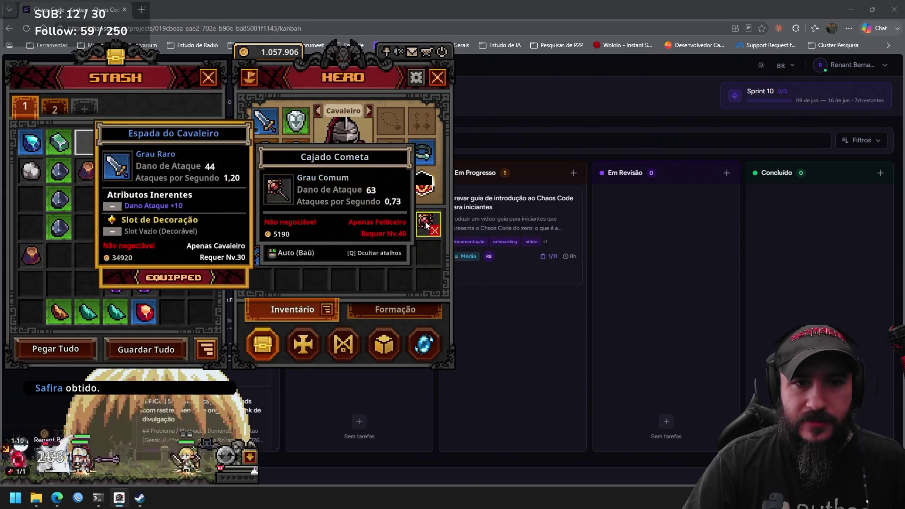
pyautogui.moveTo(374, 231)
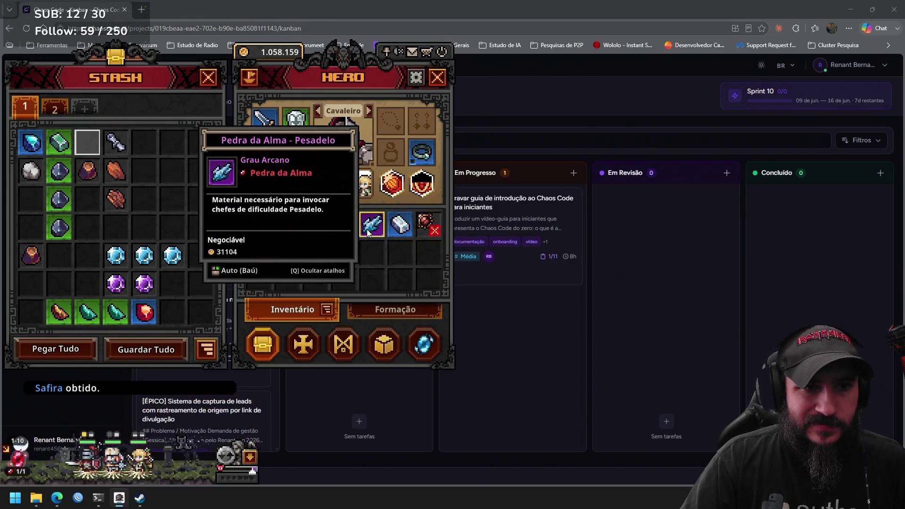
pyautogui.moveTo(285, 228)
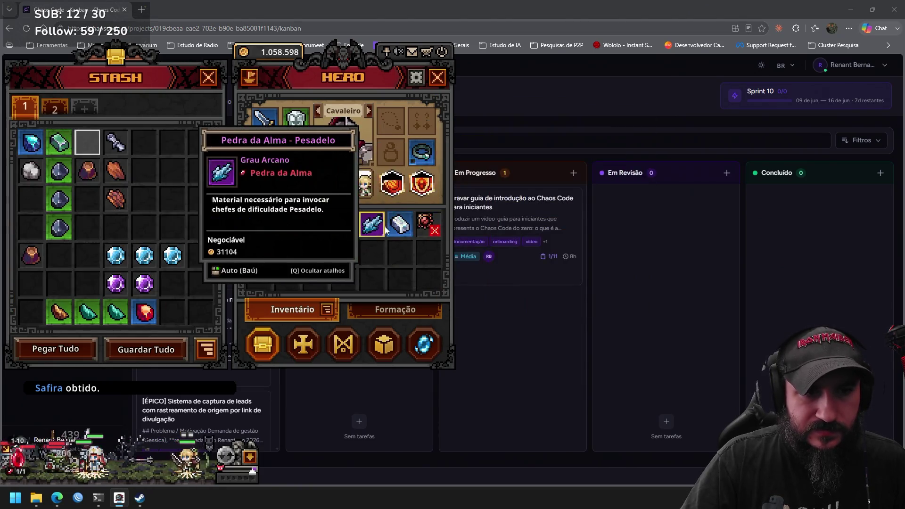
pyautogui.click(15, 461)
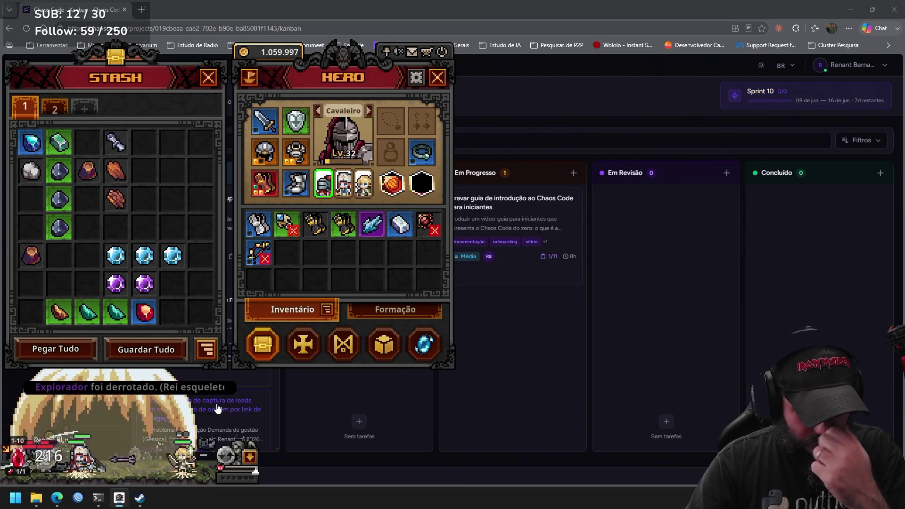
pyautogui.click(248, 456)
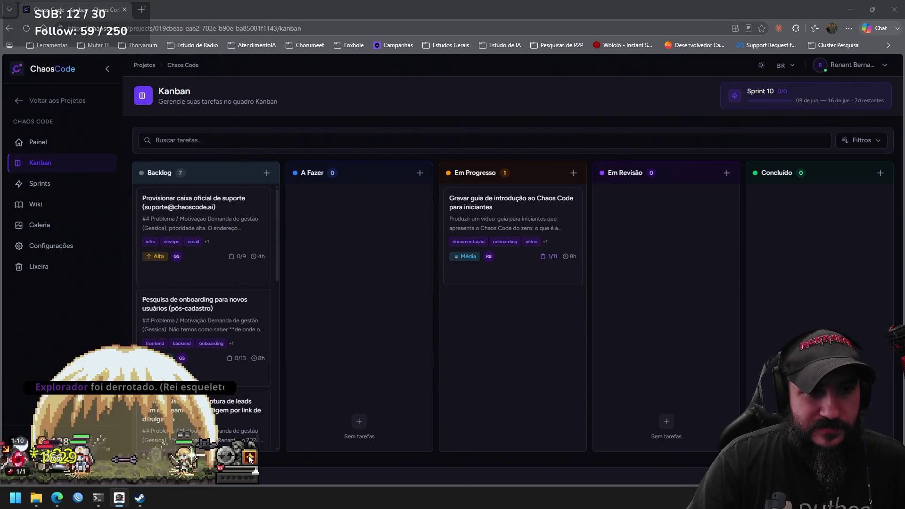
# Reopen the hero panel's skill tree and switch to the Sacerdote hero.
pyautogui.click(249, 456)
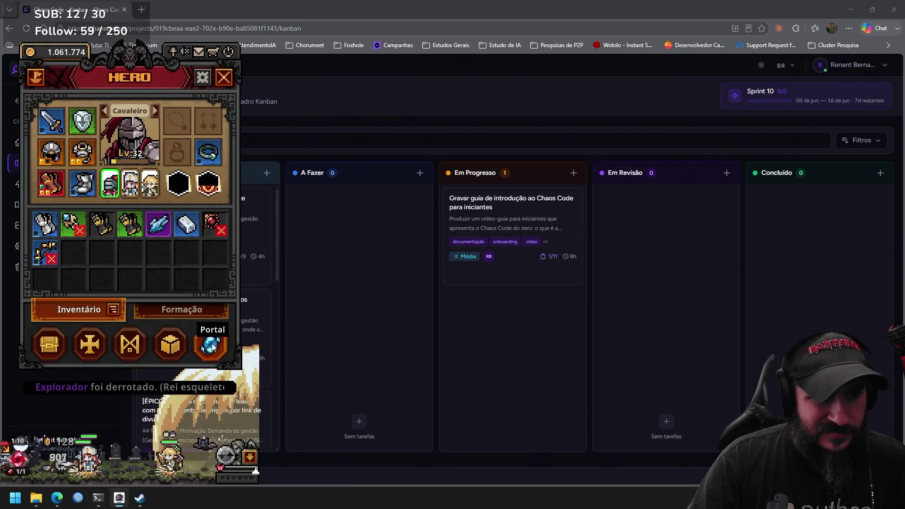
pyautogui.click(91, 345)
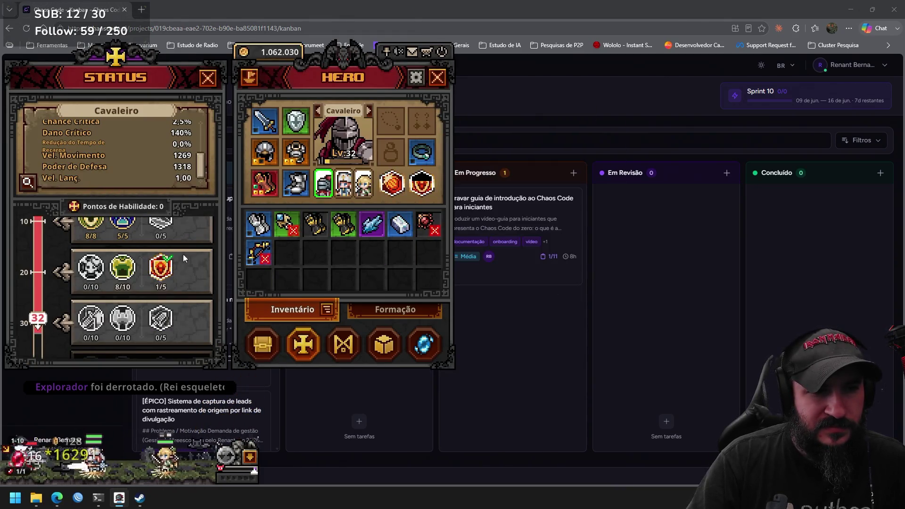
pyautogui.click(369, 110)
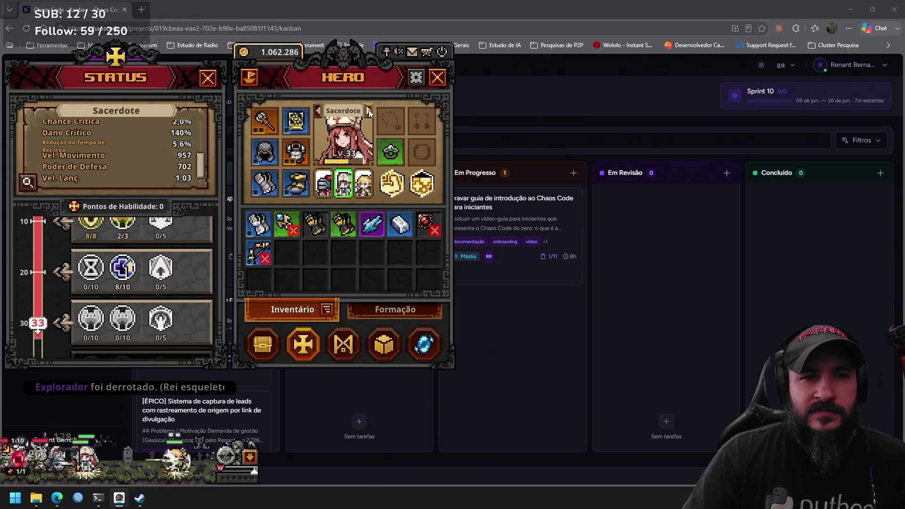
pyautogui.click(368, 110)
pyautogui.click(318, 111)
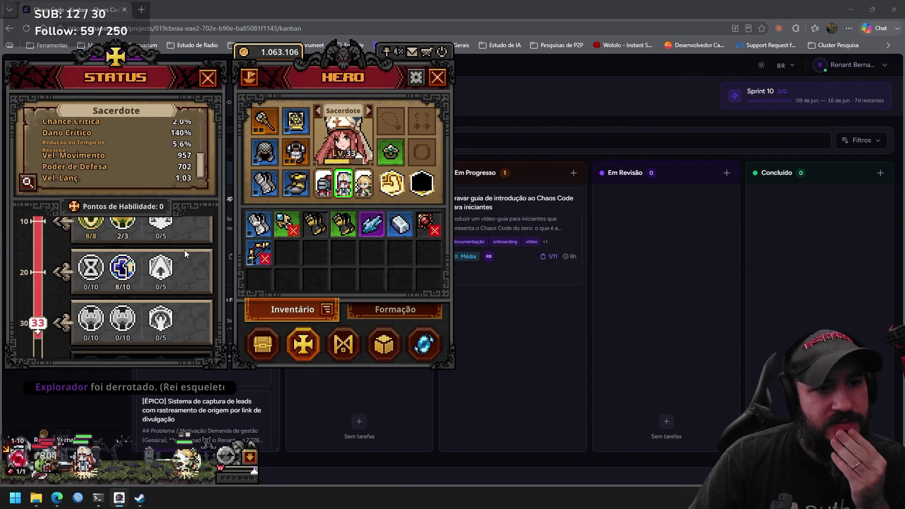
pyautogui.scroll(2, 187, 283)
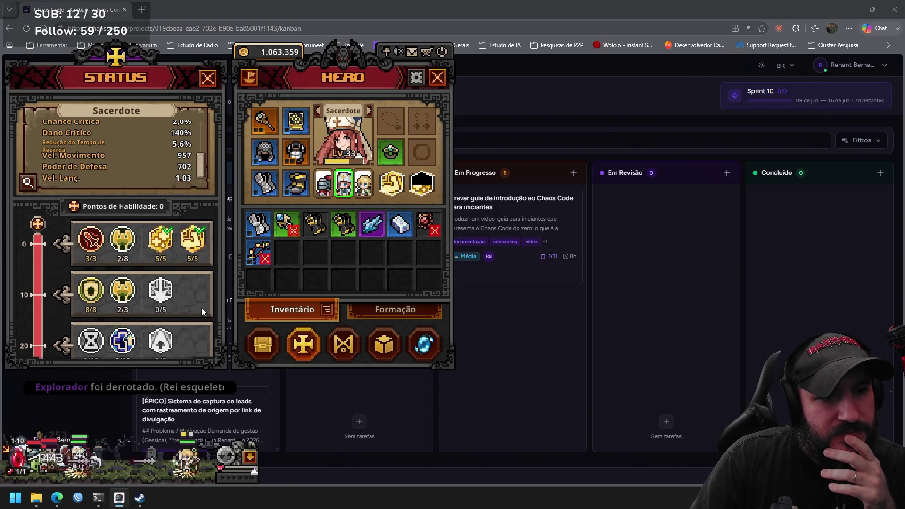
pyautogui.scroll(-1, 196, 311)
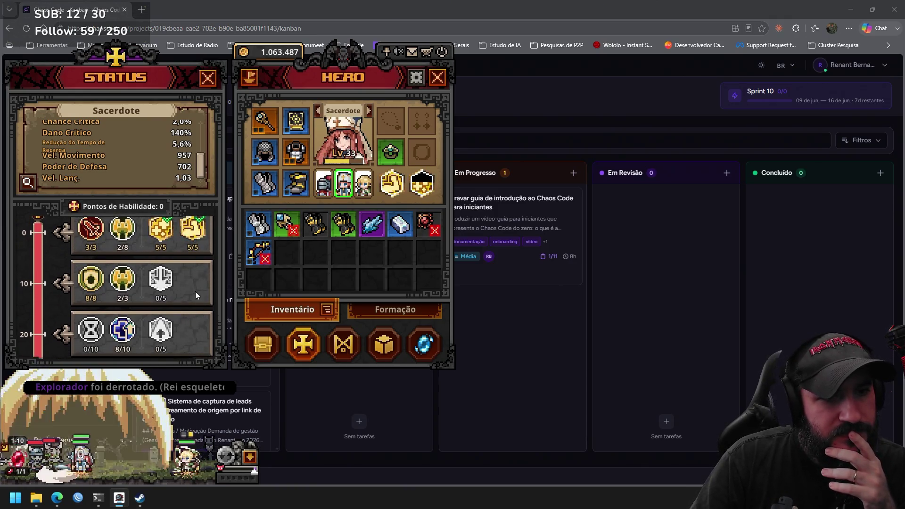
# Refund all of the Sacerdote's Cura skill points down to 0/5.
pyautogui.click(165, 231)
pyautogui.click(137, 184)
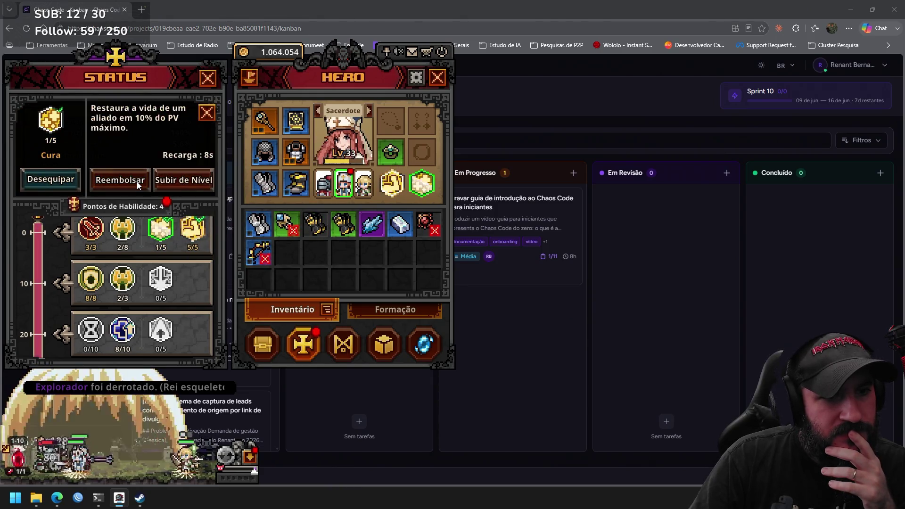
pyautogui.click(136, 182)
pyautogui.click(137, 182)
pyautogui.click(126, 184)
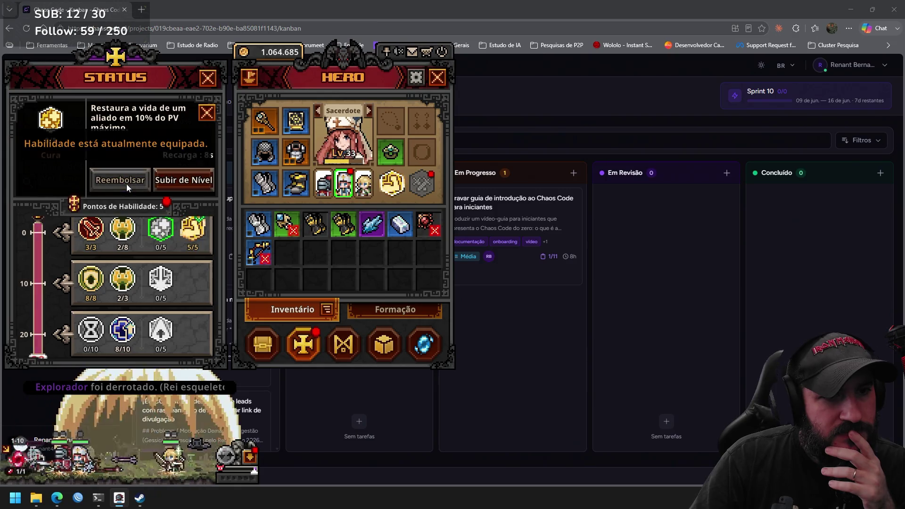
# Level Santuário up to 5/5 and equip it into the empty skill slot.
pyautogui.scroll(-3, 194, 299)
pyautogui.click(161, 282)
pyautogui.click(192, 180)
pyautogui.click(192, 180)
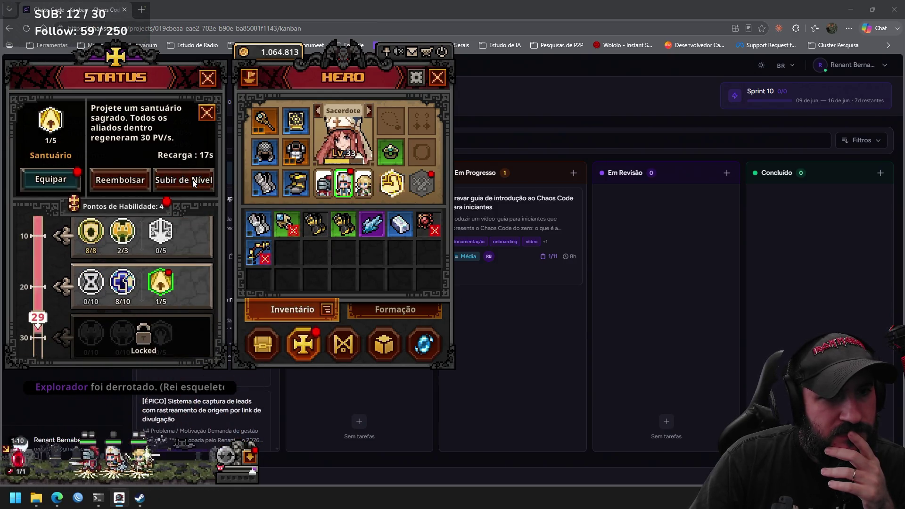
pyautogui.click(193, 180)
pyautogui.click(193, 180)
pyautogui.click(193, 180)
pyautogui.click(67, 180)
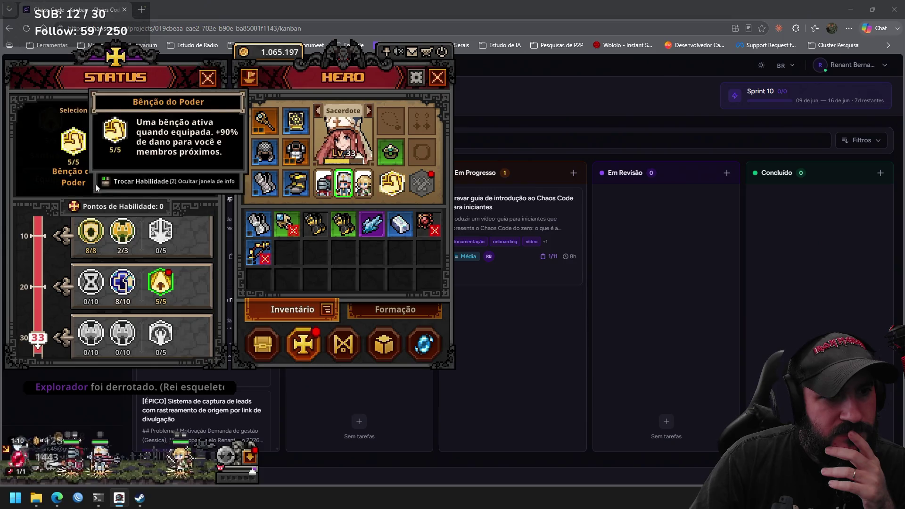
pyautogui.click(135, 151)
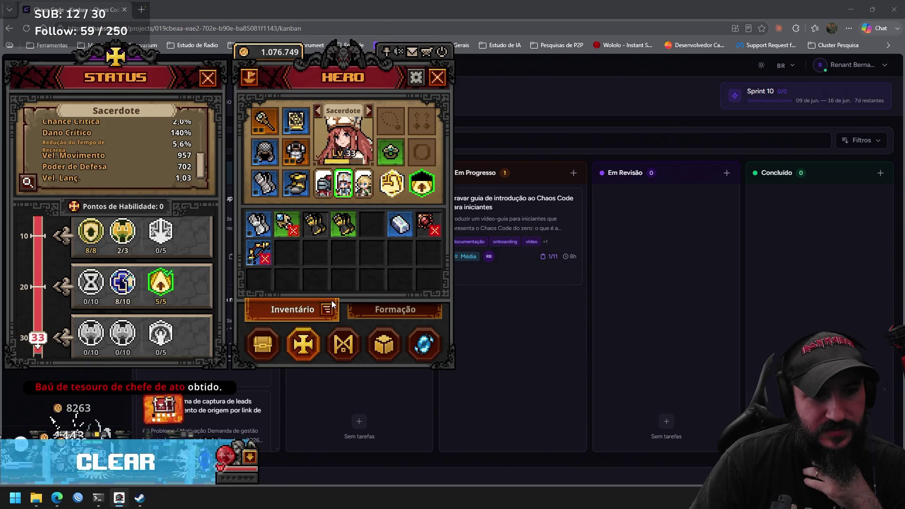
# Claim the legendary Botas Rúnicas from the boss chest and show the Explorador's Formação lineup.
pyautogui.click(164, 414)
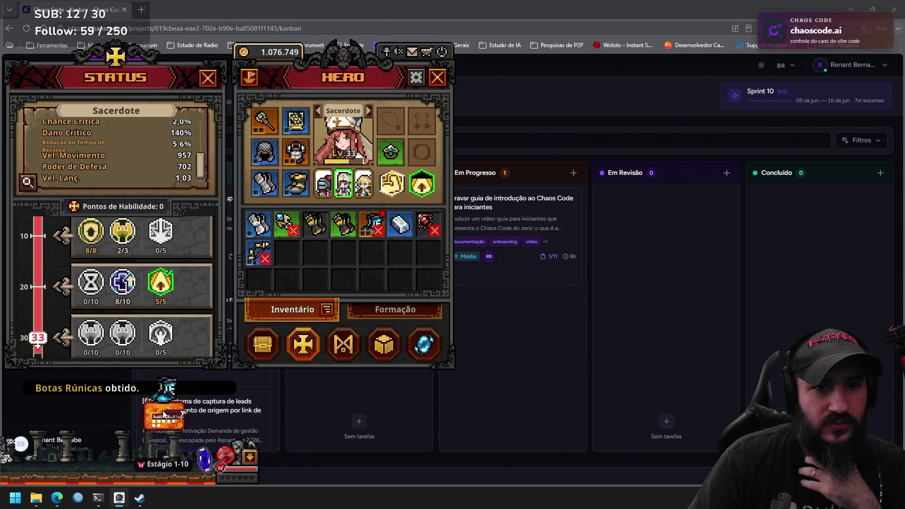
pyautogui.moveTo(375, 227)
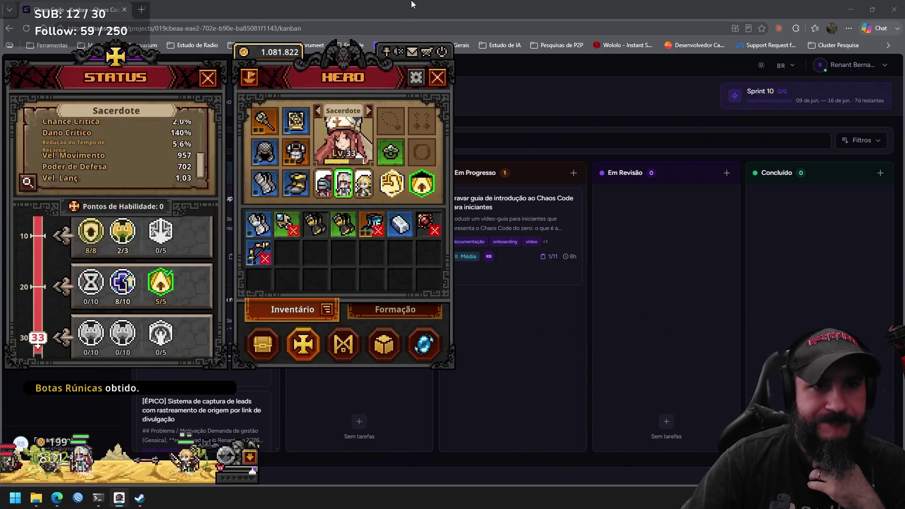
pyautogui.click(370, 111)
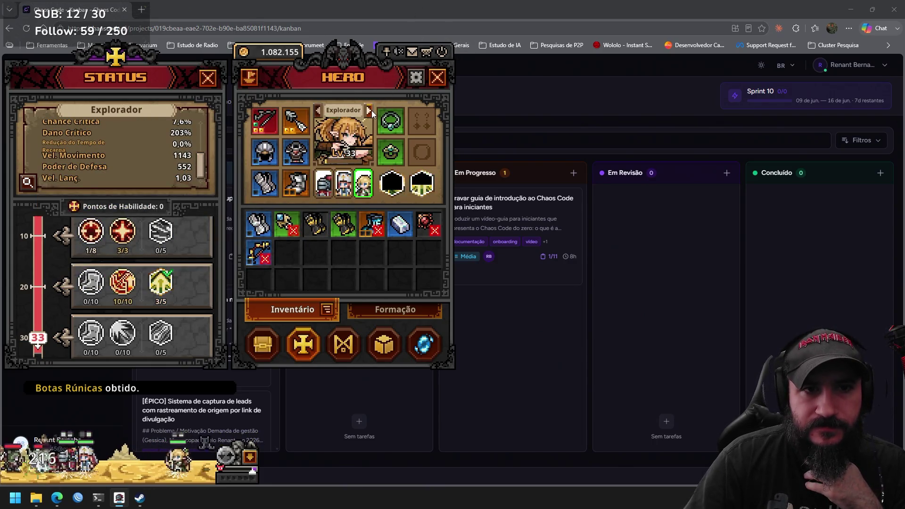
pyautogui.click(350, 187)
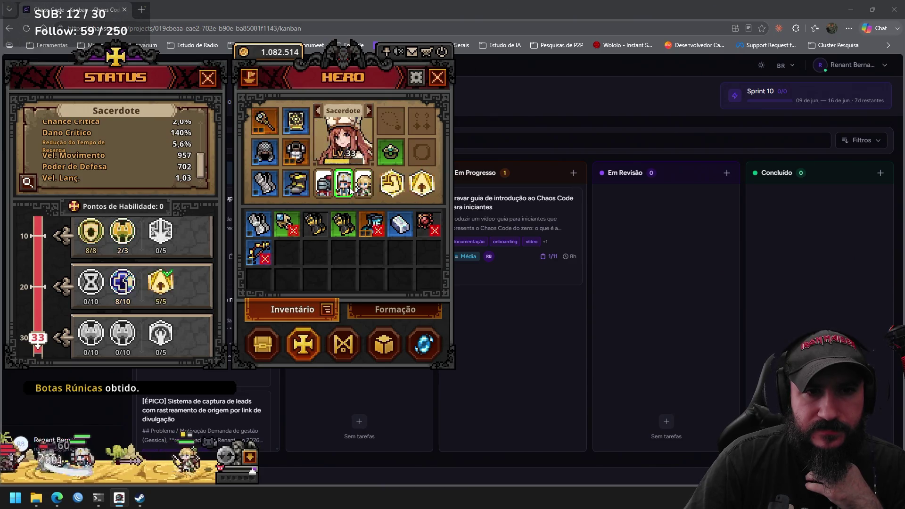
pyautogui.click(364, 189)
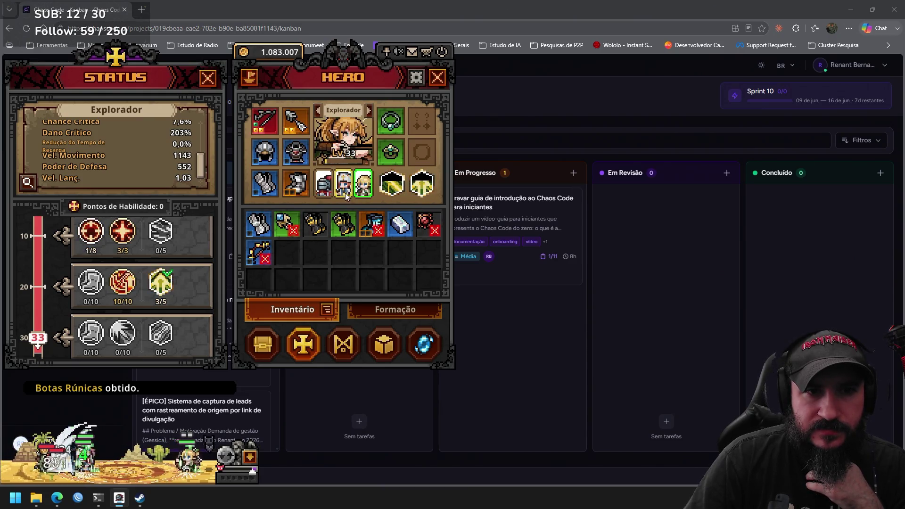
pyautogui.click(369, 317)
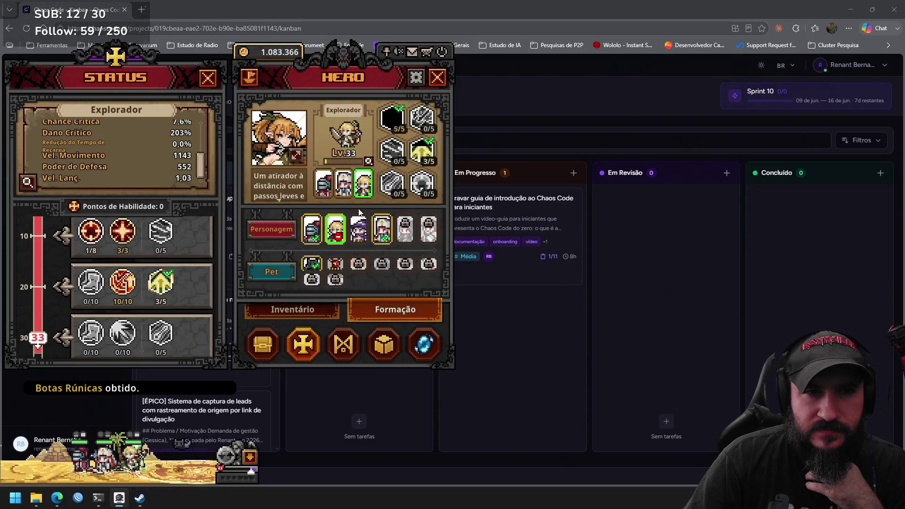
# Place the Explorador in the first Personagem slot, then close the HERO window.
pyautogui.click(349, 184)
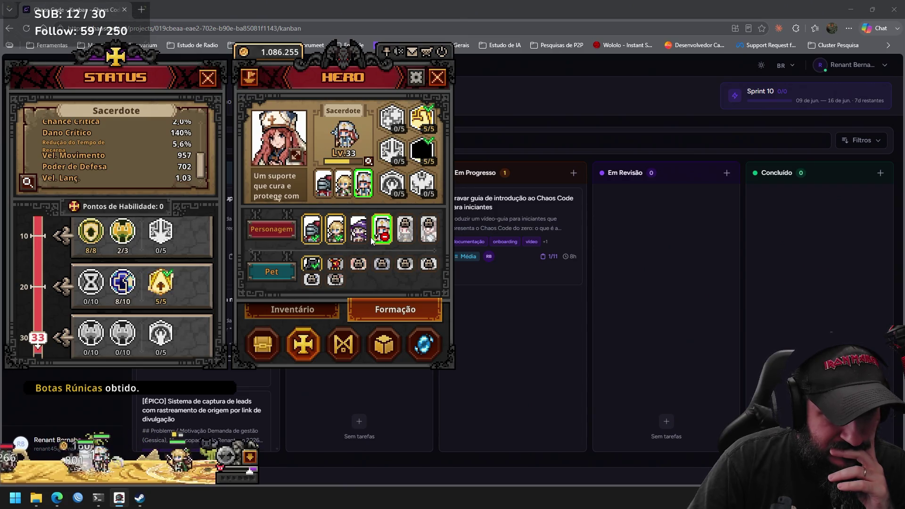
pyautogui.click(337, 231)
pyautogui.click(343, 186)
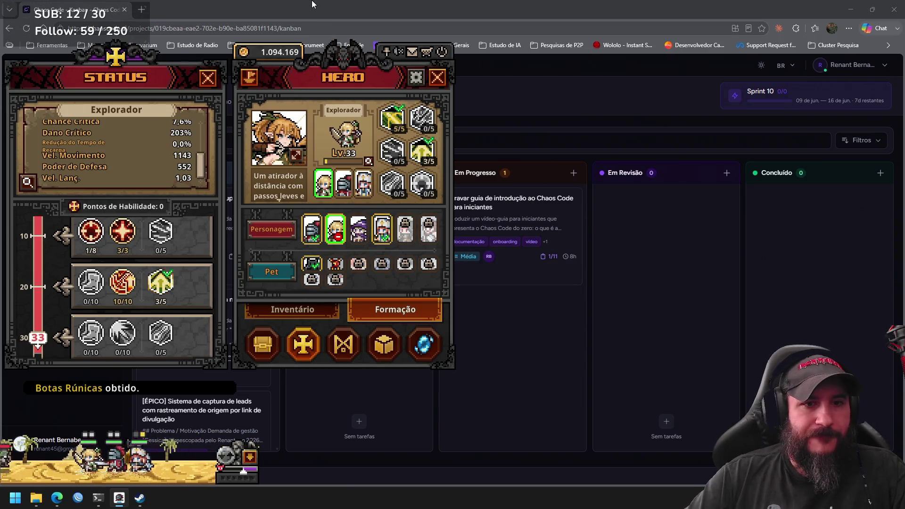
pyautogui.click(438, 77)
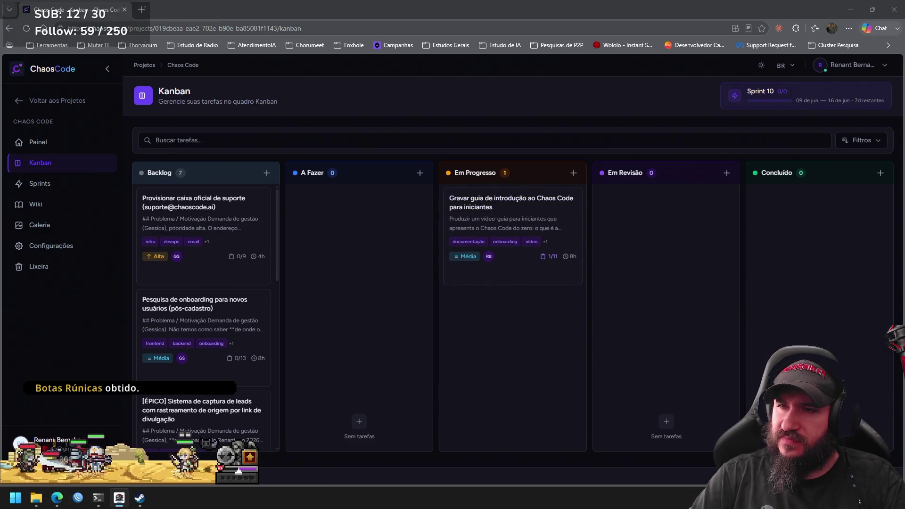
# Choose Sair from the account name menu to sign out.
pyautogui.click(863, 68)
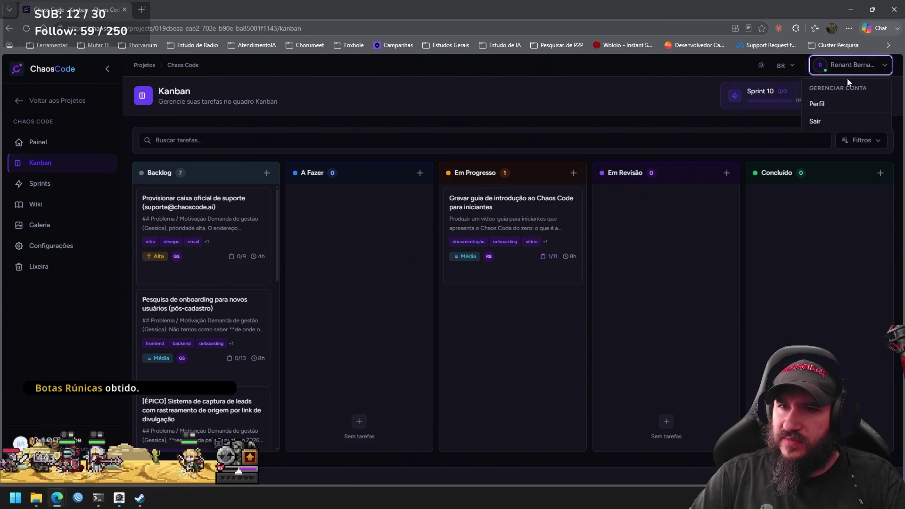
pyautogui.click(827, 121)
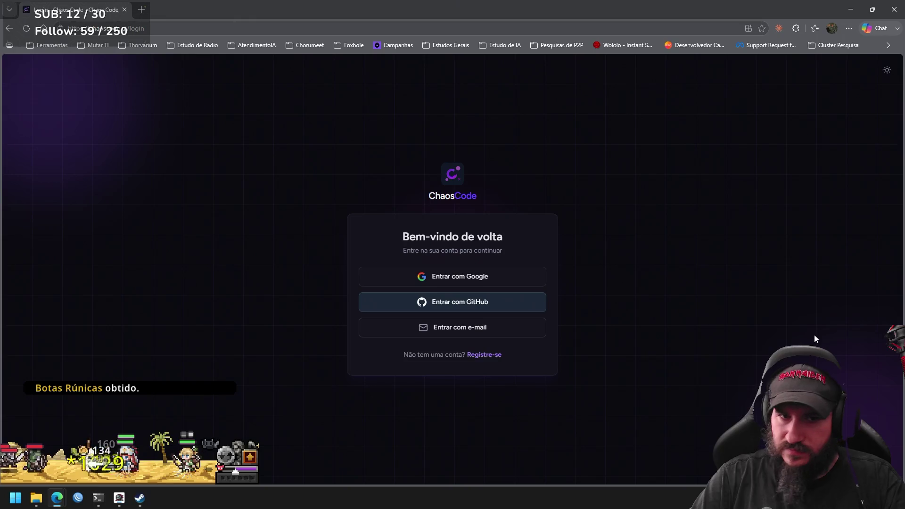
# View the Registre-se account form, then return to the landing page via the ChaosCode logo.
pyautogui.click(496, 359)
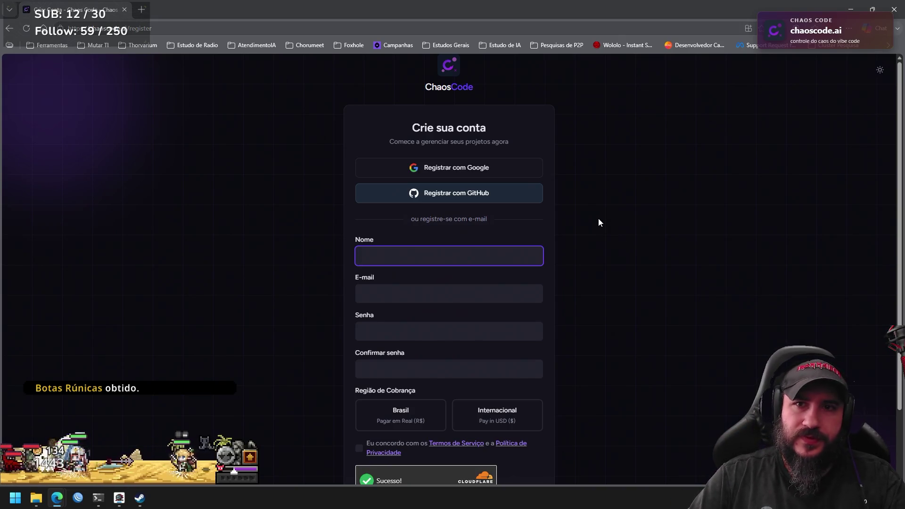
pyautogui.click(451, 84)
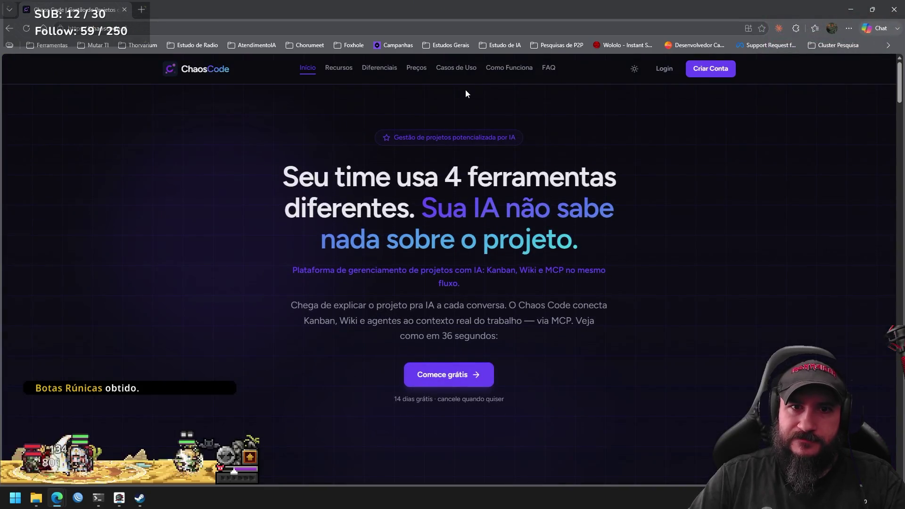
# Scroll the features, differentiators and pricing, try Ver todos os planos, then return to the promo video.
pyautogui.scroll(-10, 594, 165)
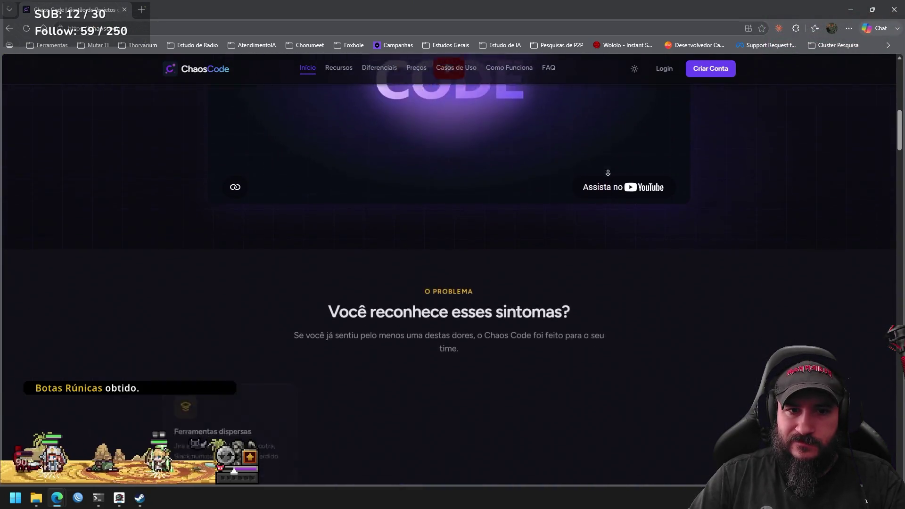
pyautogui.scroll(-15, 612, 178)
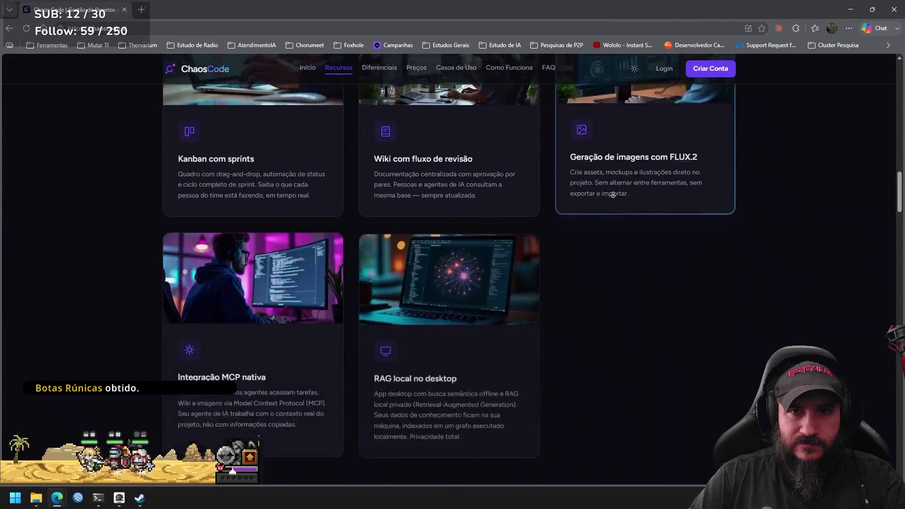
pyautogui.scroll(-10, 613, 190)
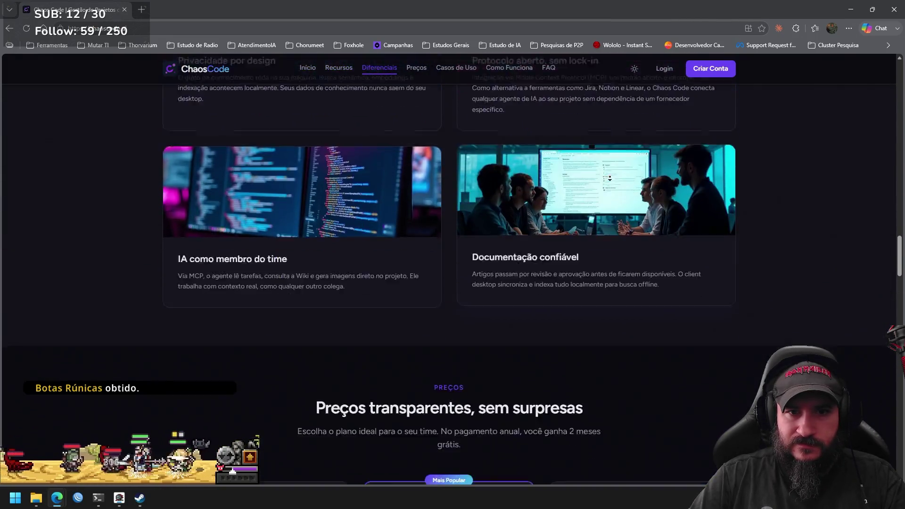
pyautogui.scroll(-7, 608, 148)
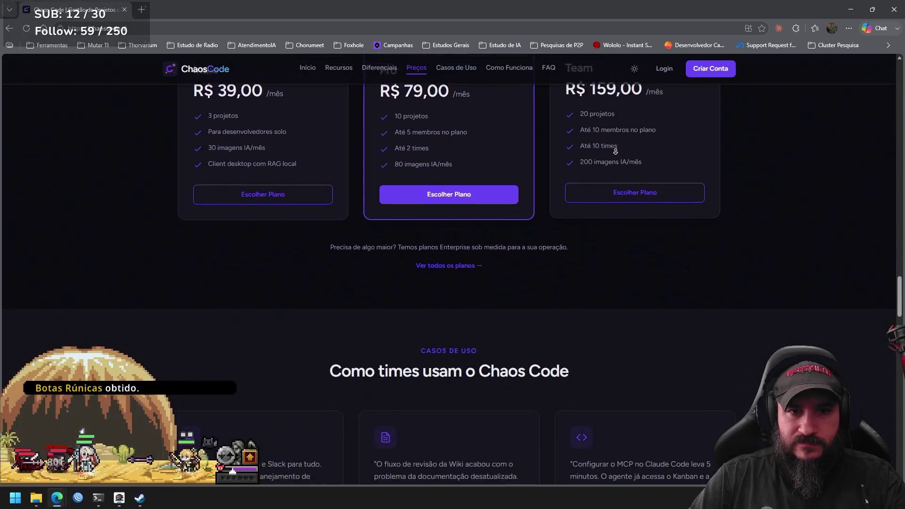
pyautogui.click(457, 139)
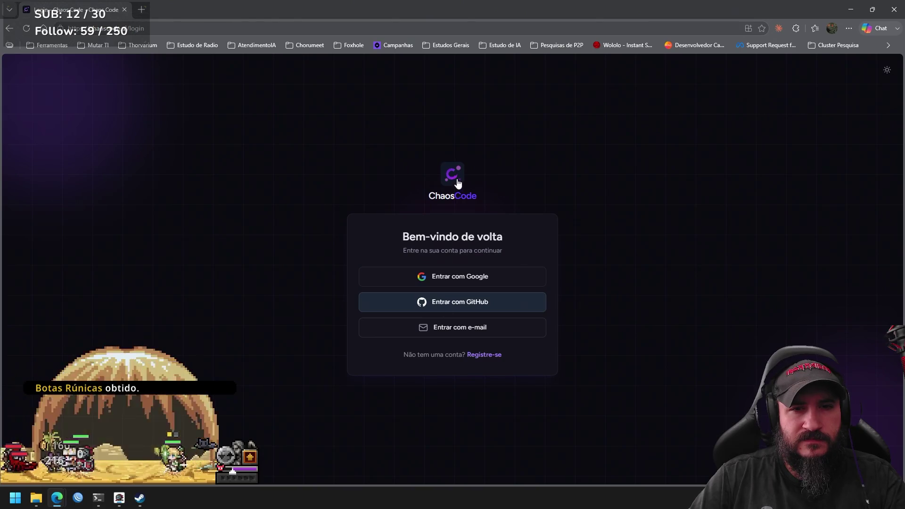
pyautogui.click(456, 180)
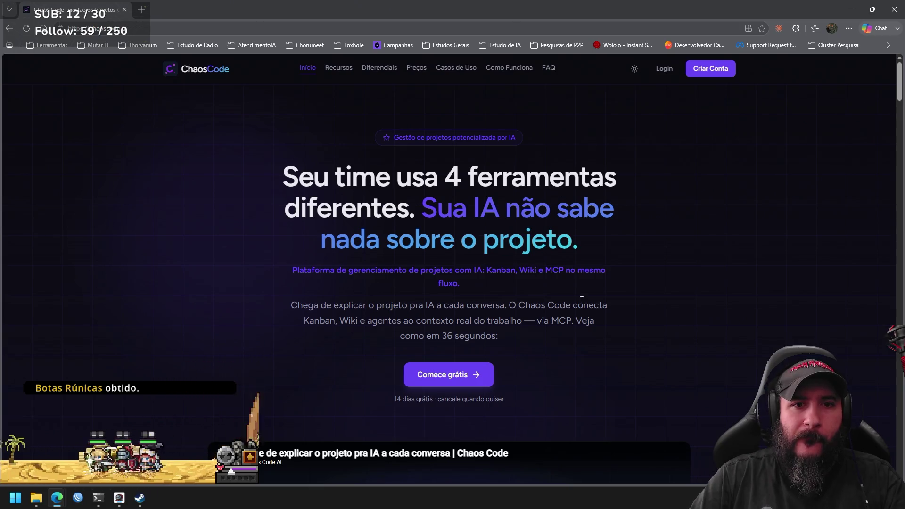
pyautogui.scroll(-7, 586, 185)
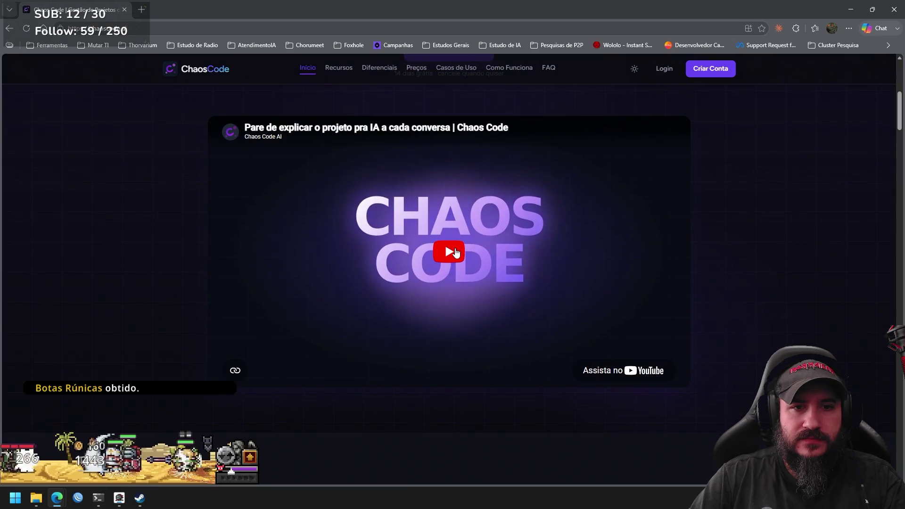
# Play the 36-second intro video to the end, then jump back to the page top.
pyautogui.click(457, 253)
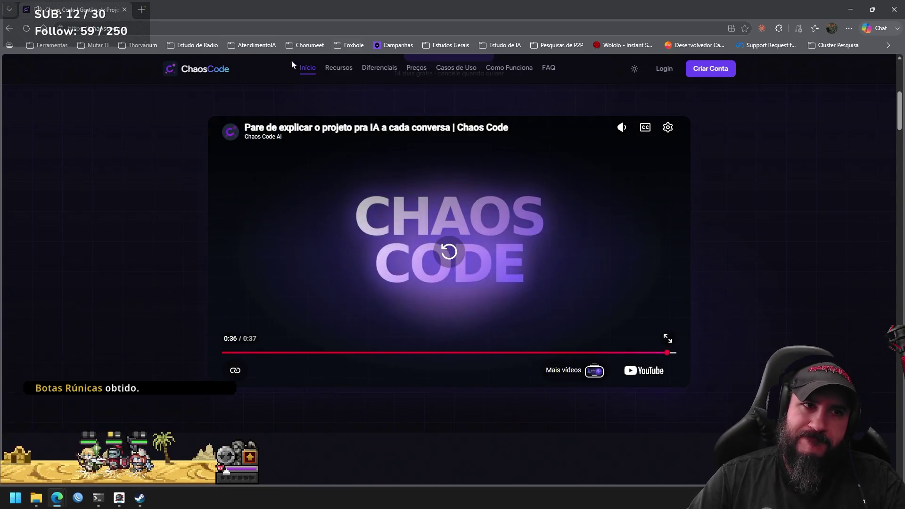
pyautogui.click(202, 76)
# Jump through the landing page's features, pricing, how-it-works and FAQ sections.
pyautogui.click(339, 69)
pyautogui.click(416, 68)
pyautogui.click(457, 68)
pyautogui.click(549, 68)
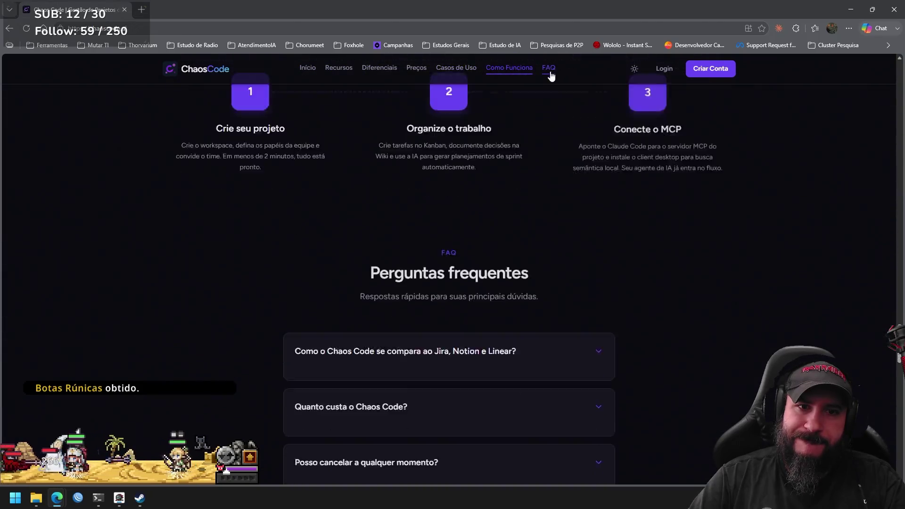
# On the login page, reveal the E-mail and Senha fields, then open password recovery.
pyautogui.click(662, 69)
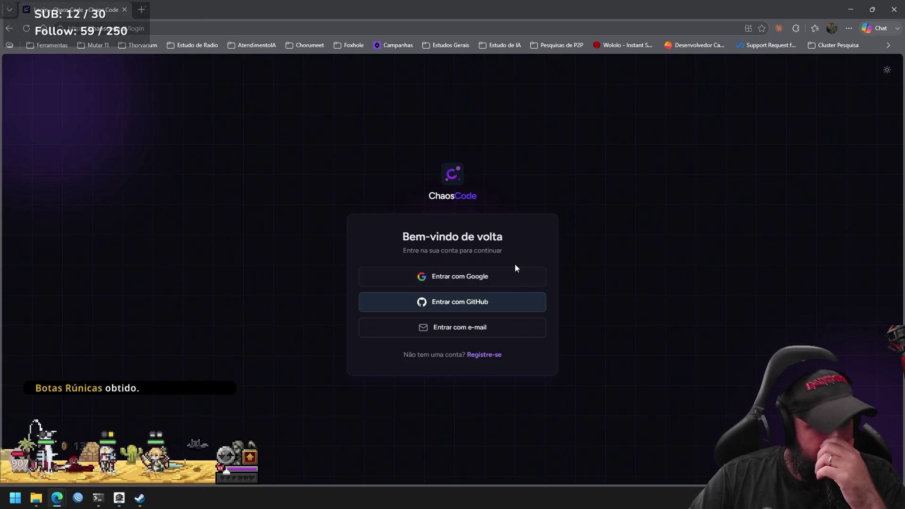
pyautogui.click(475, 333)
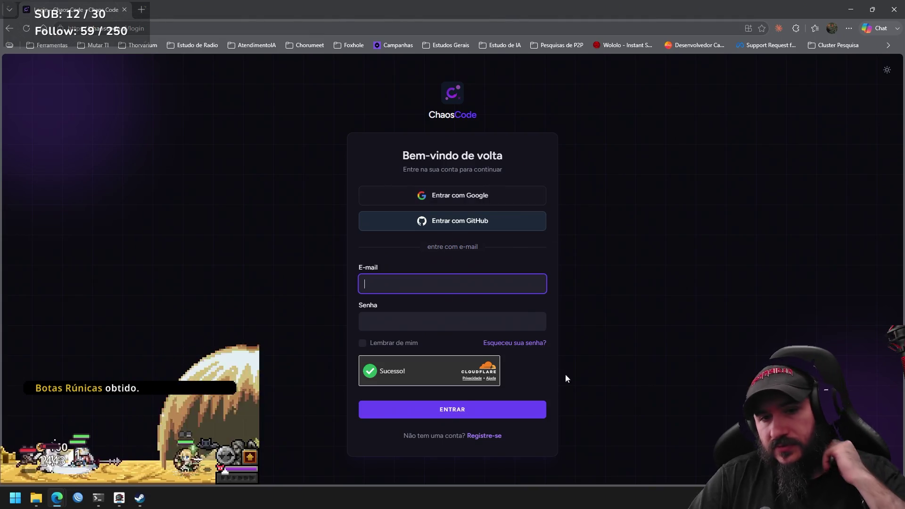
pyautogui.click(522, 342)
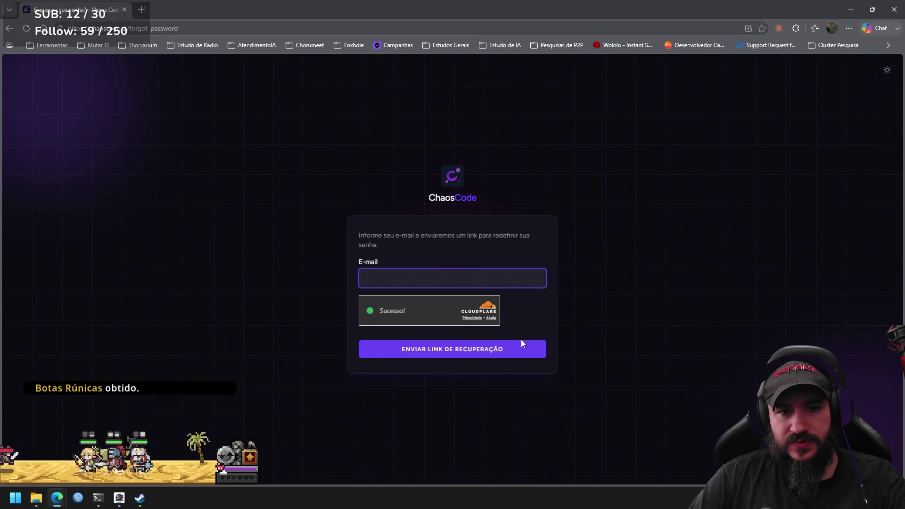
# Leave password recovery, scroll through the Registre-se form, then return to the landing page.
pyautogui.click(465, 198)
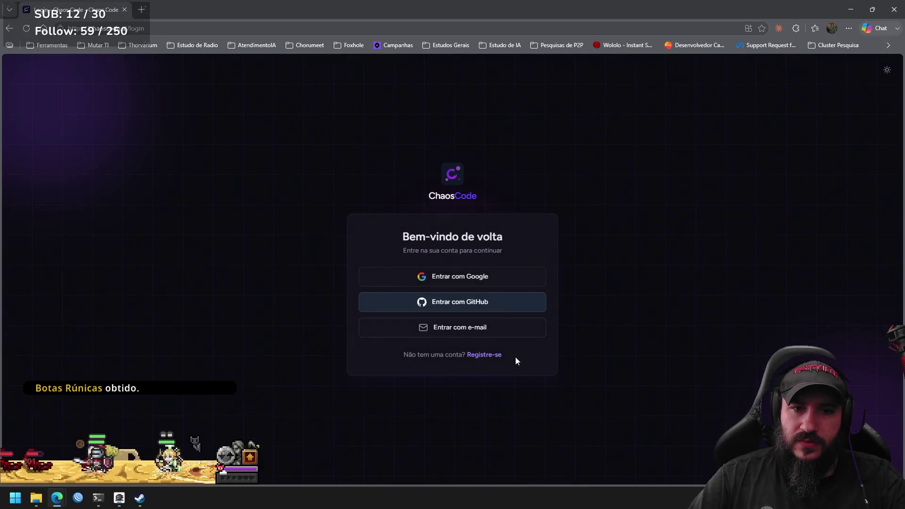
pyautogui.click(494, 360)
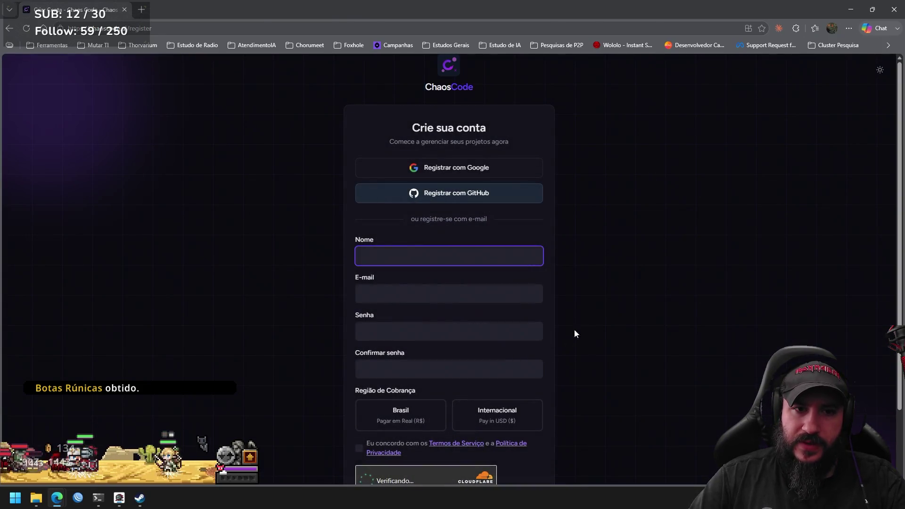
pyautogui.scroll(-3, 626, 226)
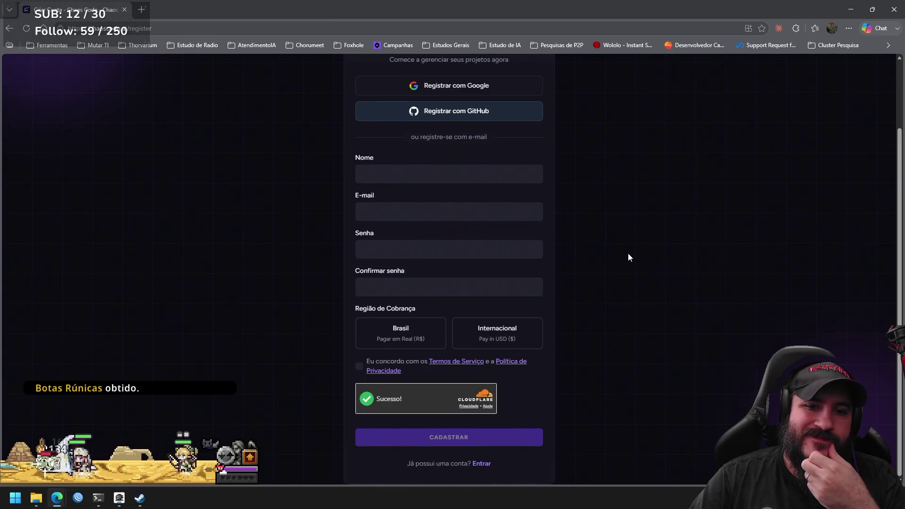
pyautogui.scroll(3, 612, 281)
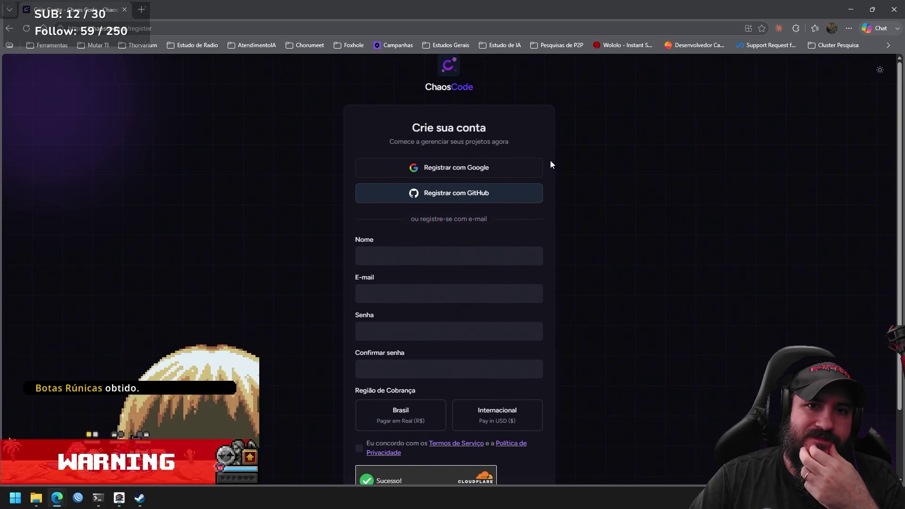
pyautogui.click(454, 84)
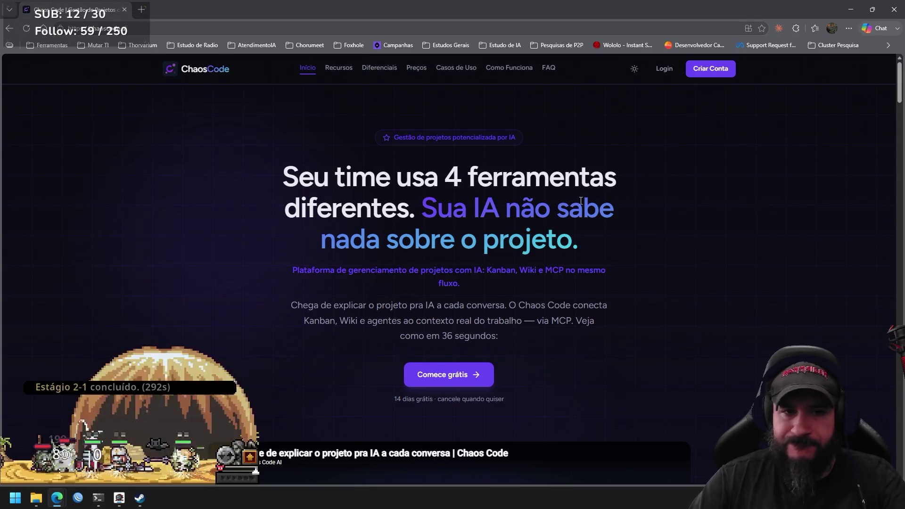
# Sign in through Login with 'Entrar com Google' using the second Google account.
pyautogui.click(666, 69)
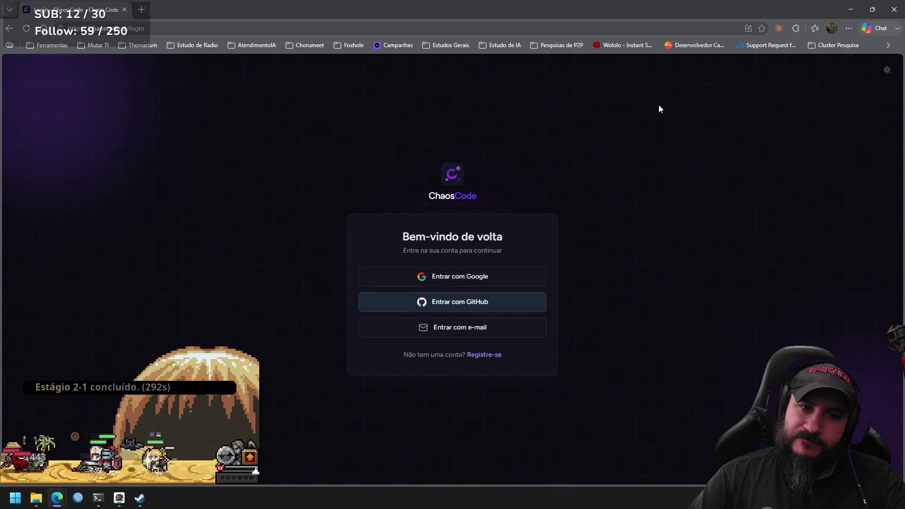
pyautogui.click(474, 272)
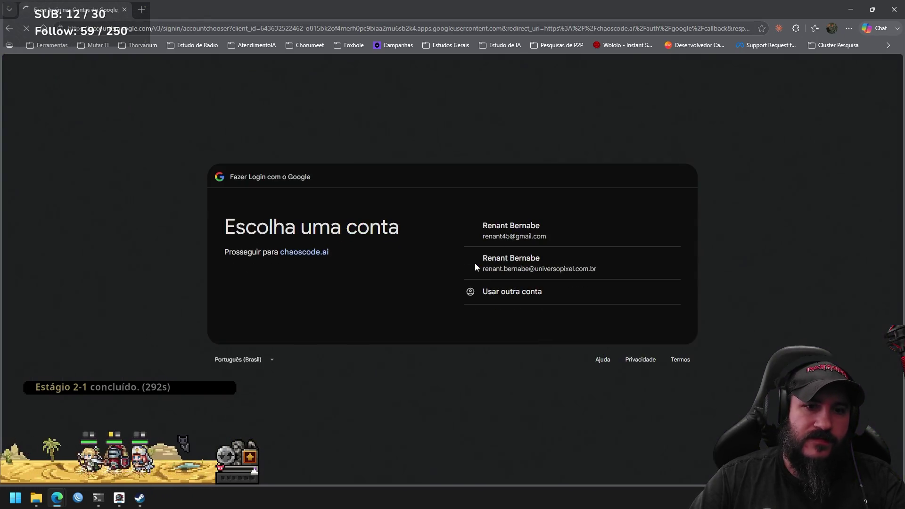
pyautogui.click(534, 265)
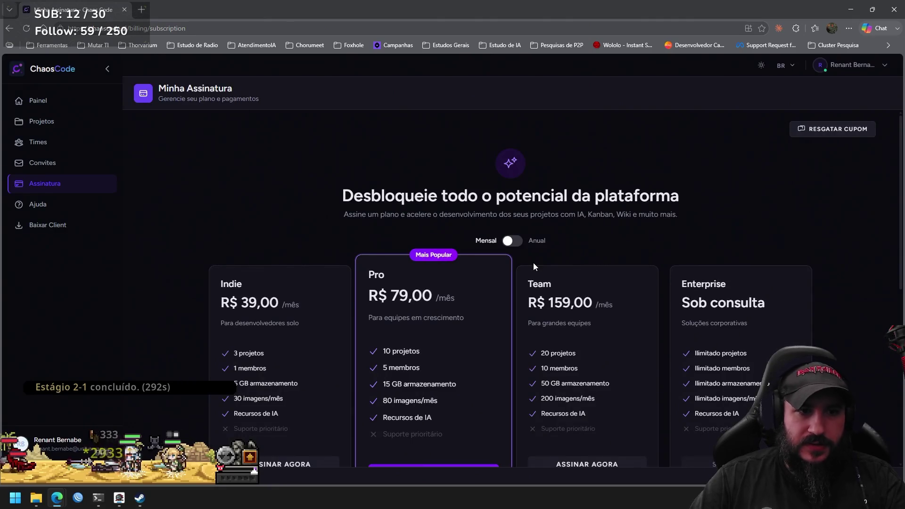
# Visit Convites and Times, then return to the Assinatura plans page and scroll down.
pyautogui.click(77, 163)
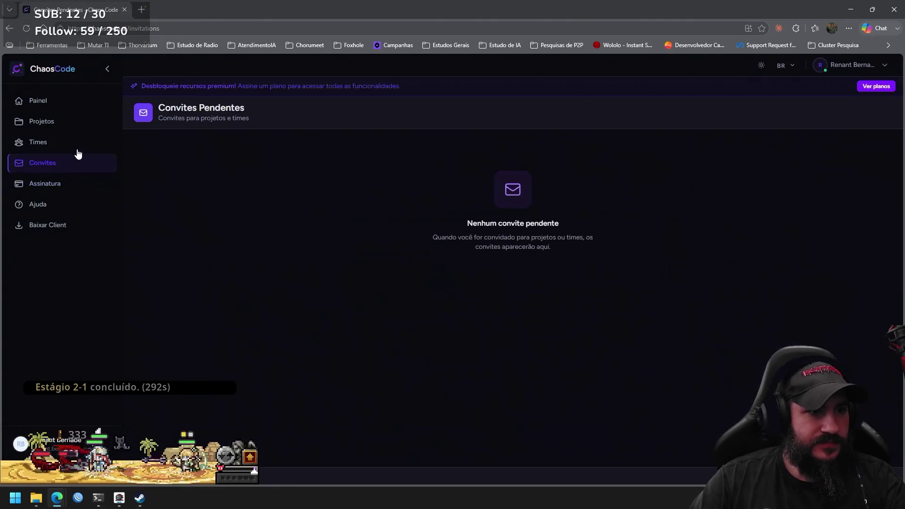
pyautogui.click(73, 143)
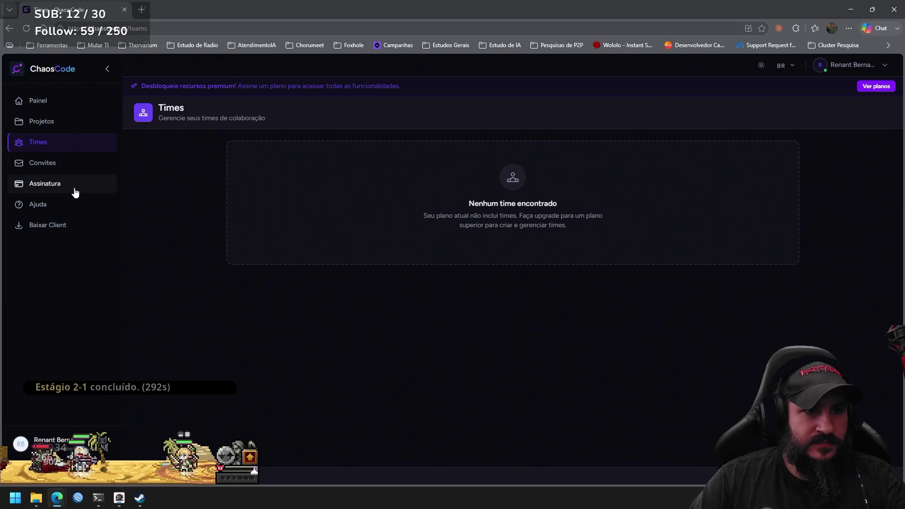
pyautogui.click(87, 195)
pyautogui.scroll(-1, 359, 236)
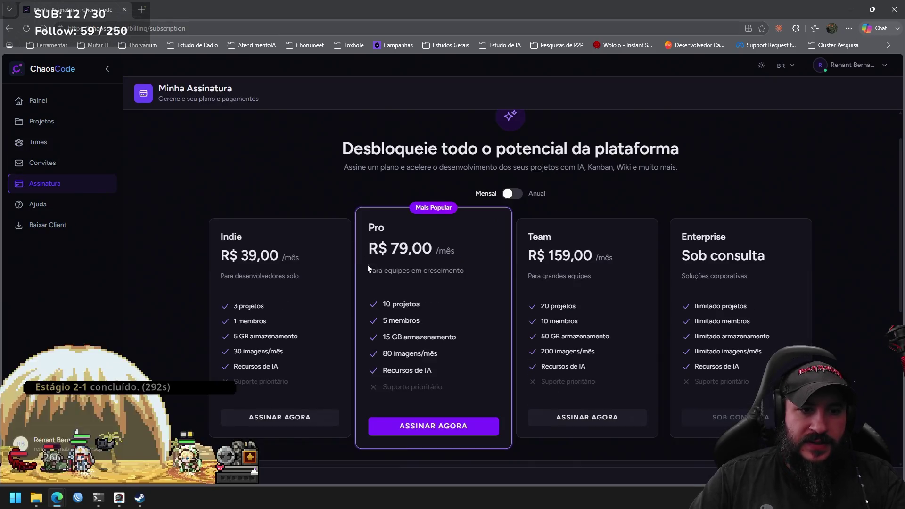
pyautogui.click(297, 419)
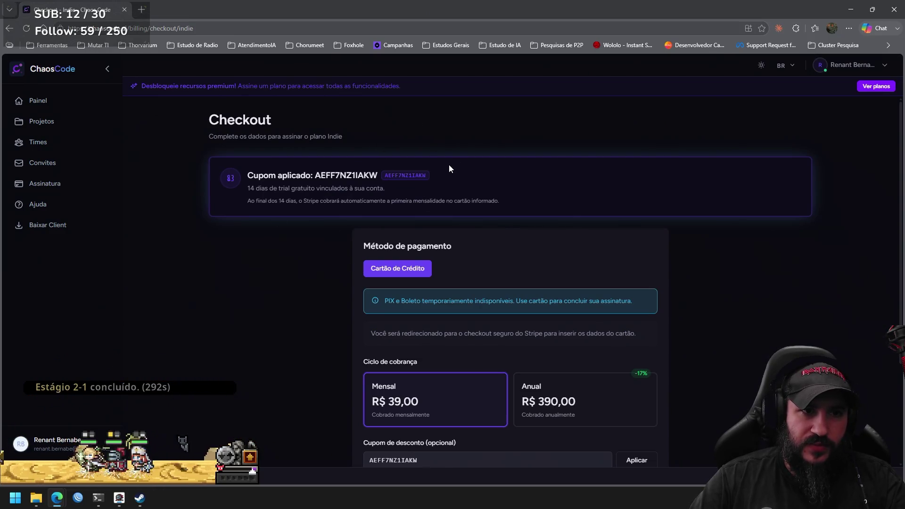
pyautogui.scroll(-3, 454, 160)
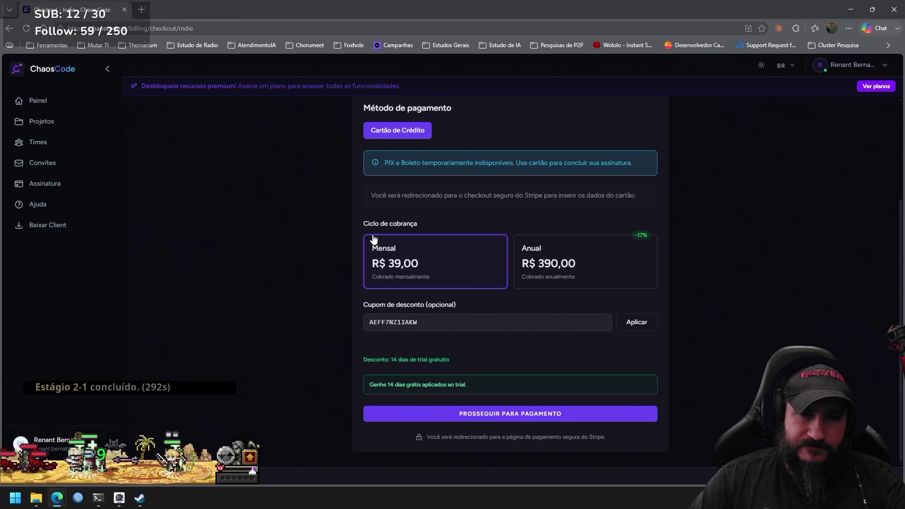
pyautogui.scroll(3, 339, 262)
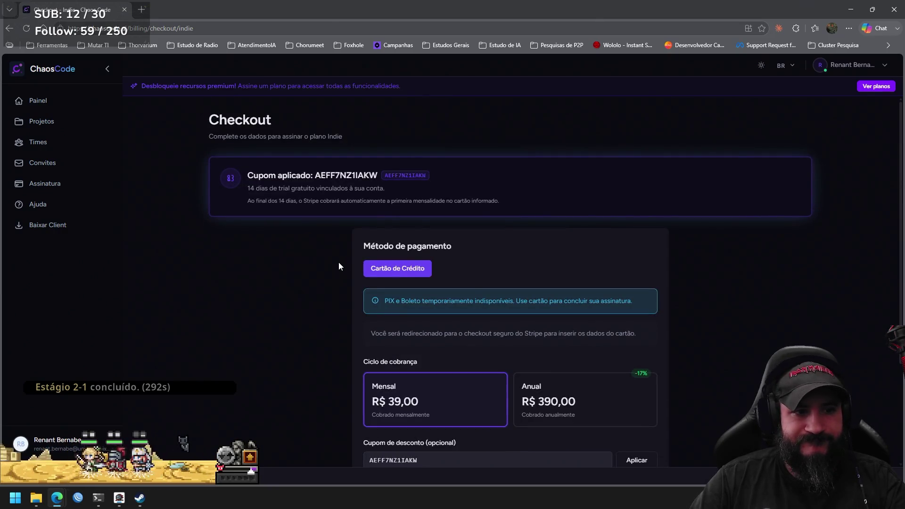
pyautogui.scroll(-3, 338, 264)
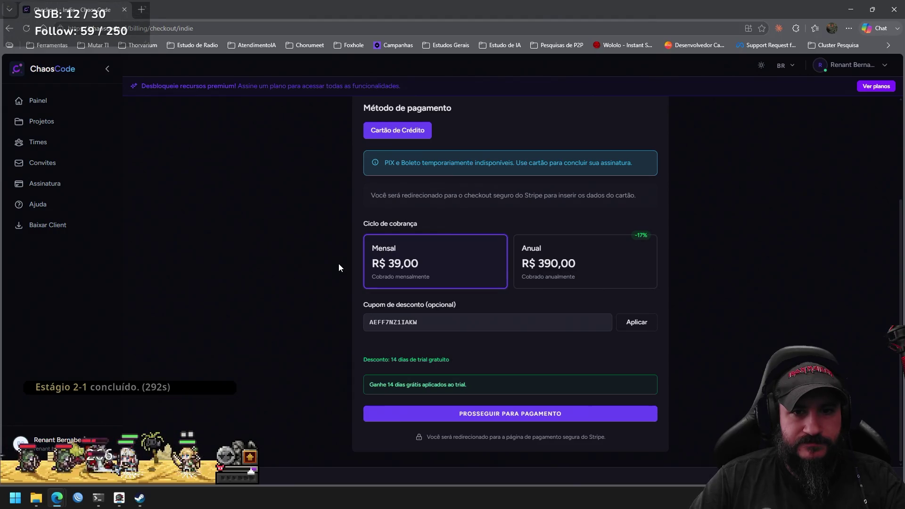
pyautogui.click(614, 279)
pyautogui.click(476, 268)
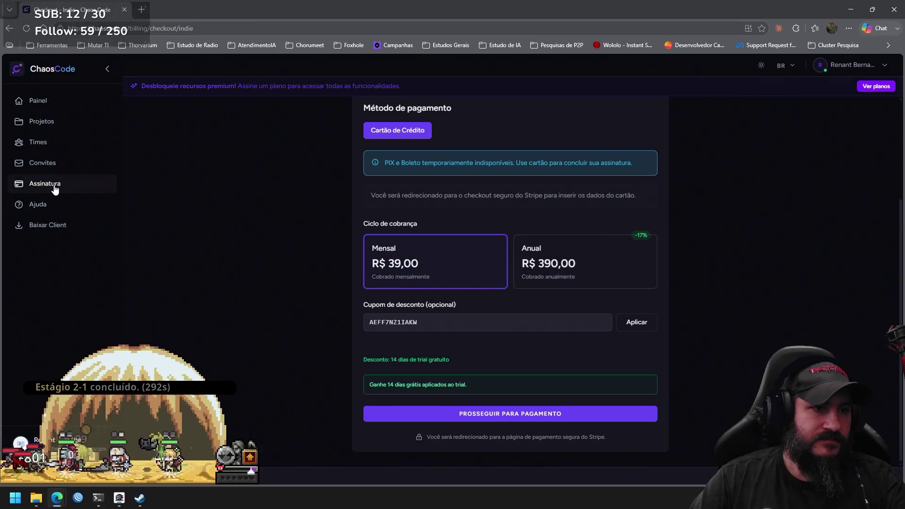
pyautogui.click(56, 186)
pyautogui.click(56, 167)
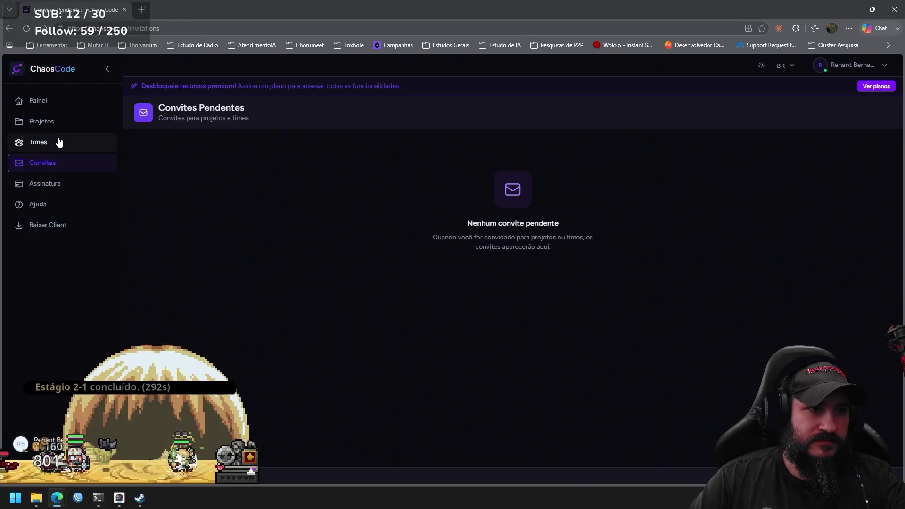
pyautogui.click(57, 142)
pyautogui.click(57, 185)
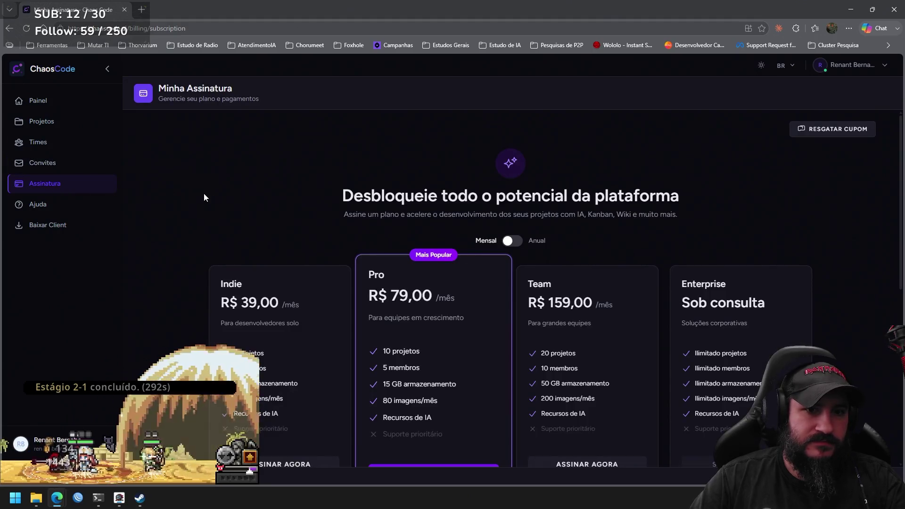
pyautogui.scroll(-2, 440, 325)
pyautogui.click(447, 380)
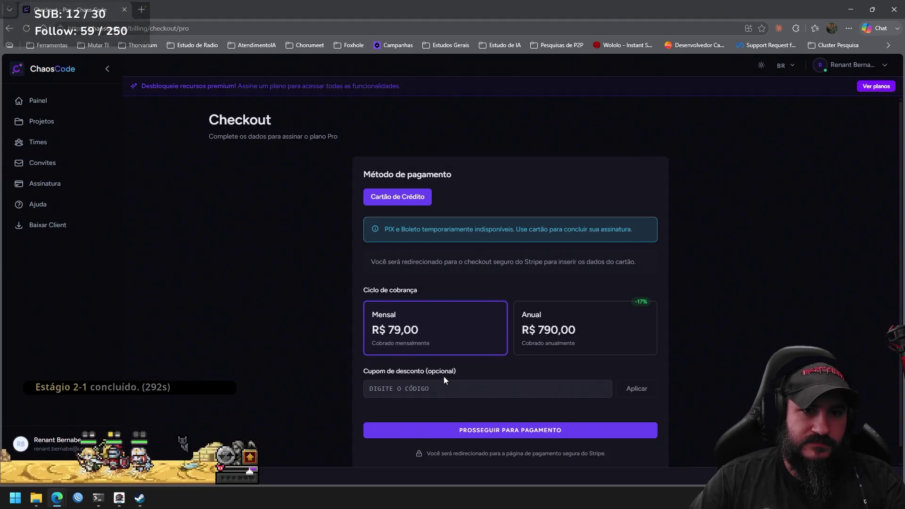
pyautogui.scroll(-1, 433, 358)
pyautogui.scroll(1, 433, 358)
pyautogui.click(567, 338)
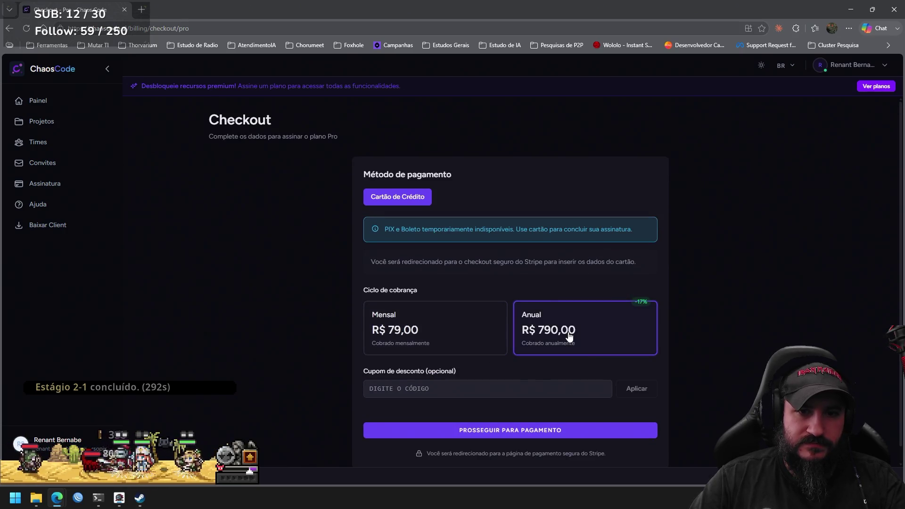
pyautogui.click(461, 332)
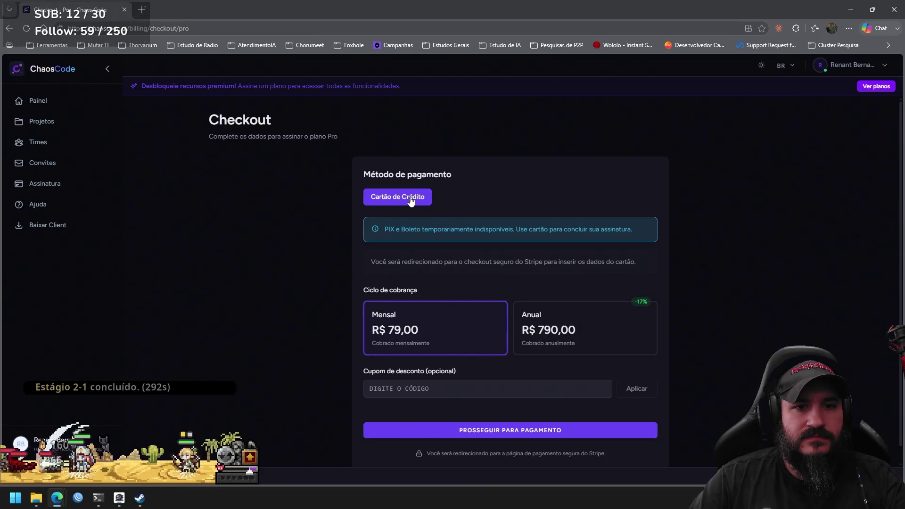
pyautogui.scroll(-1, 499, 309)
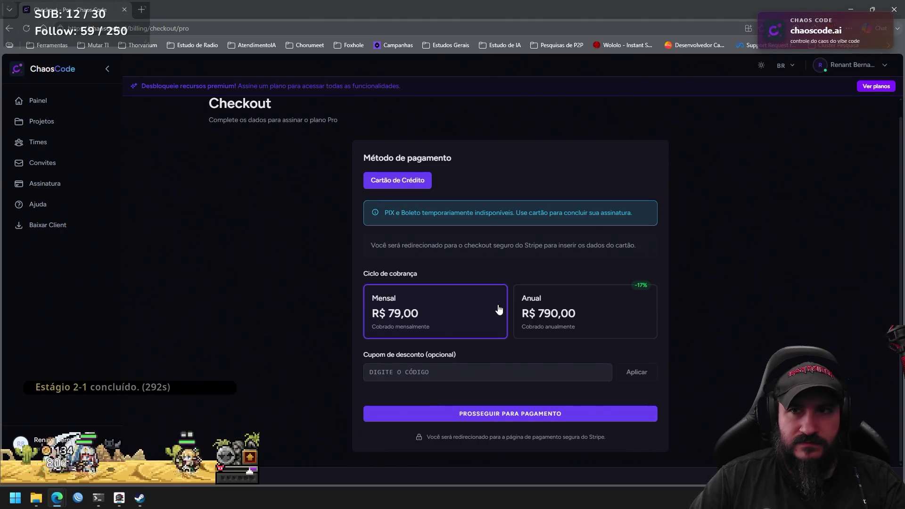
pyautogui.click(875, 86)
pyautogui.scroll(-2, 606, 372)
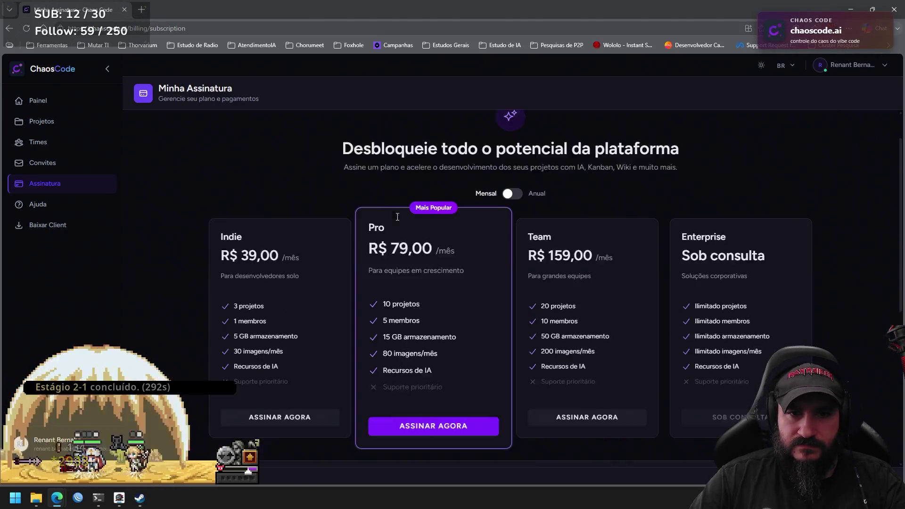
pyautogui.click(605, 371)
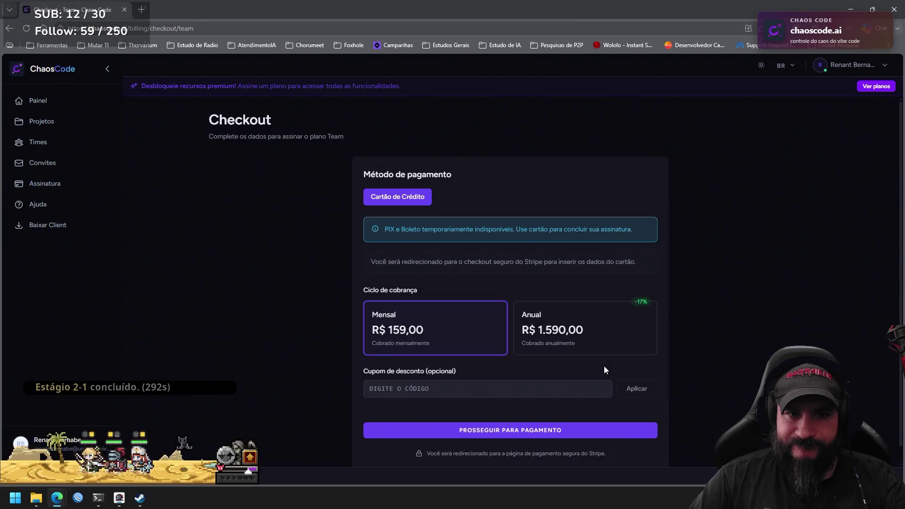
pyautogui.click(599, 343)
pyautogui.click(447, 341)
pyautogui.scroll(-1, 675, 347)
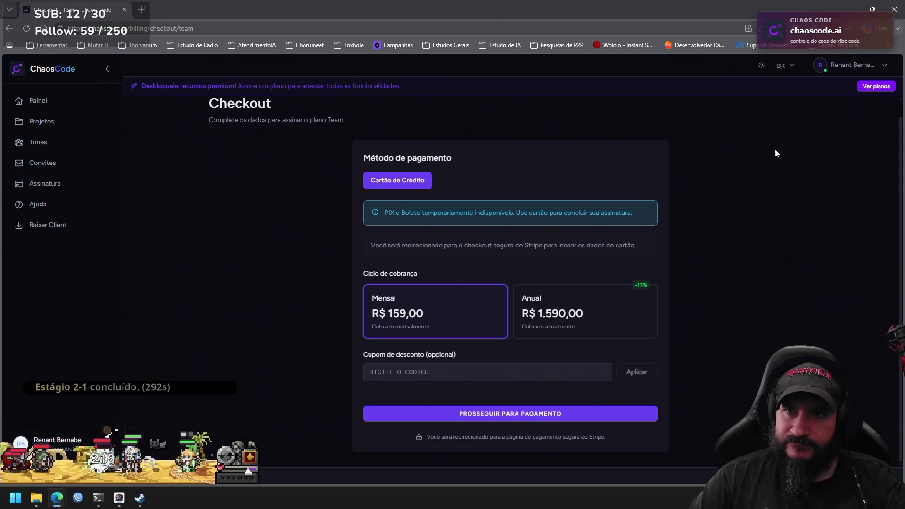
pyautogui.click(887, 86)
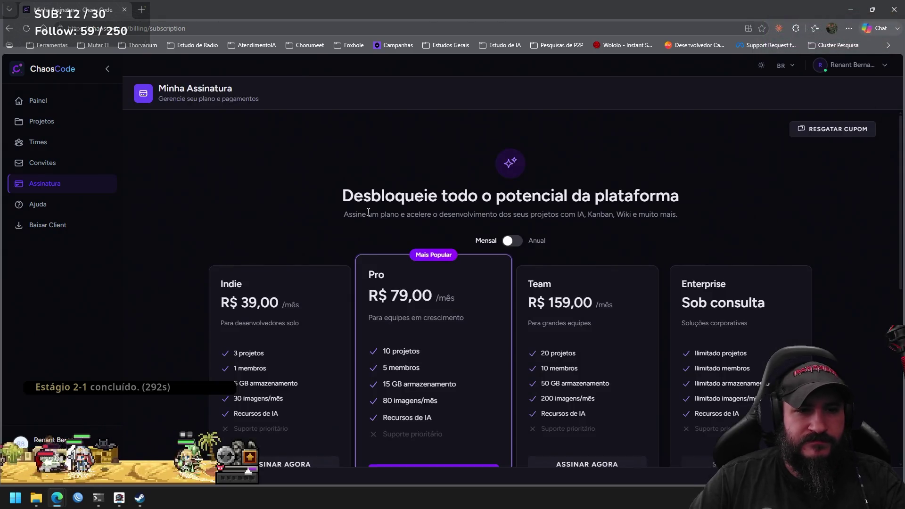
pyautogui.scroll(-5, 314, 264)
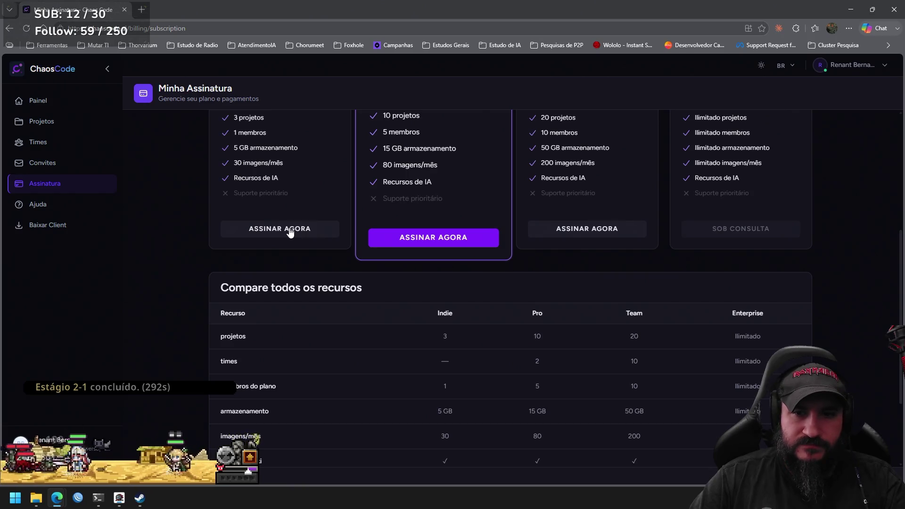
# Start the Indie plan checkout and apply the 14-day free-trial coupon.
pyautogui.click(290, 230)
pyautogui.scroll(-3, 291, 230)
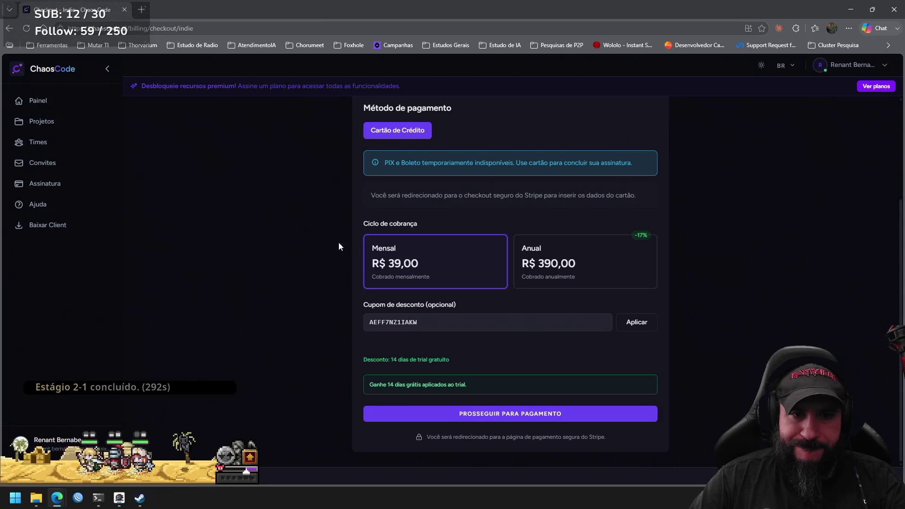
pyautogui.click(647, 323)
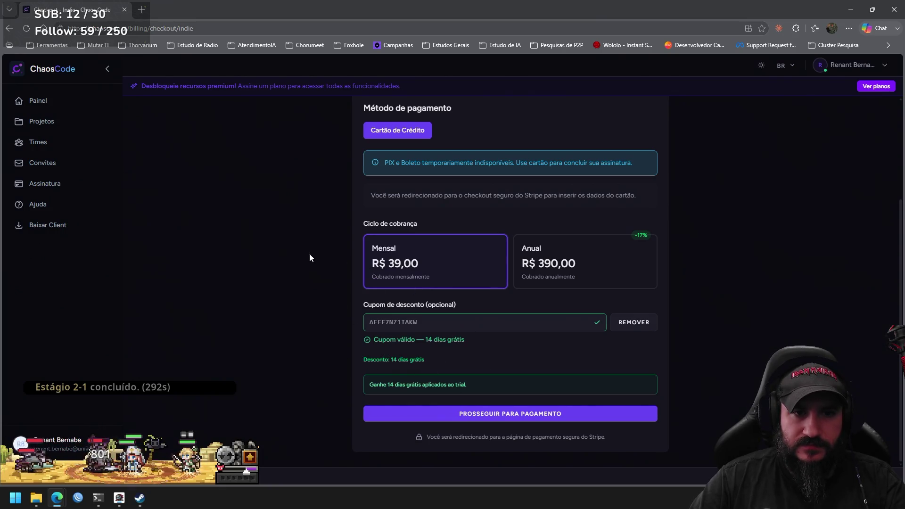
pyautogui.scroll(3, 304, 255)
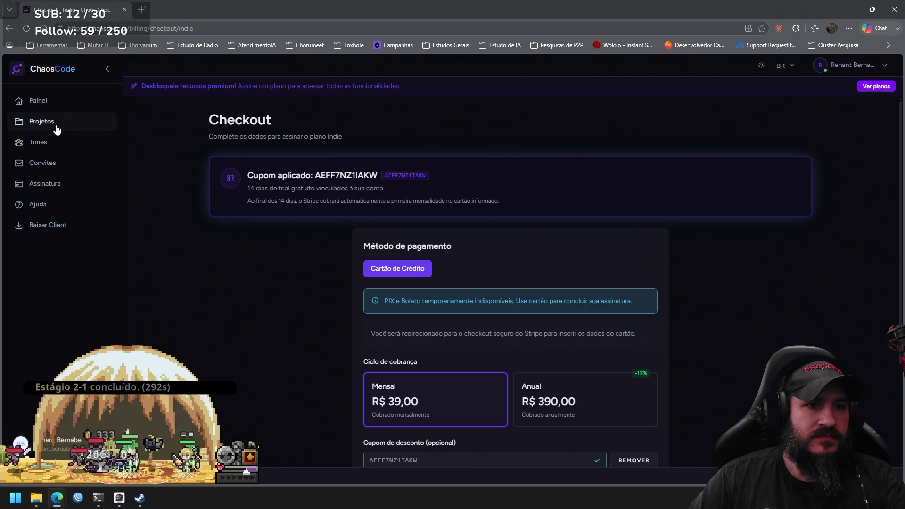
# Visit Projetos, Times, Convites, Assinatura, Ajuda and Baixar Client in the sidebar.
pyautogui.click(57, 127)
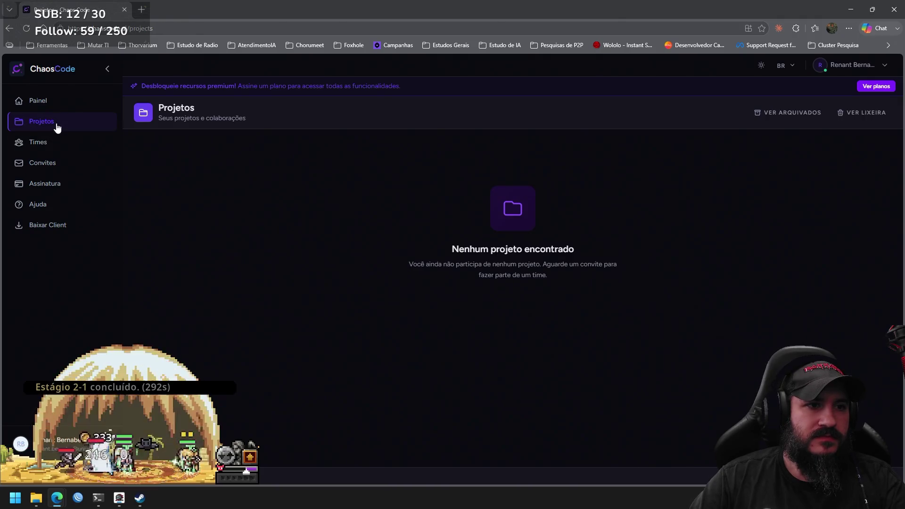
pyautogui.click(57, 140)
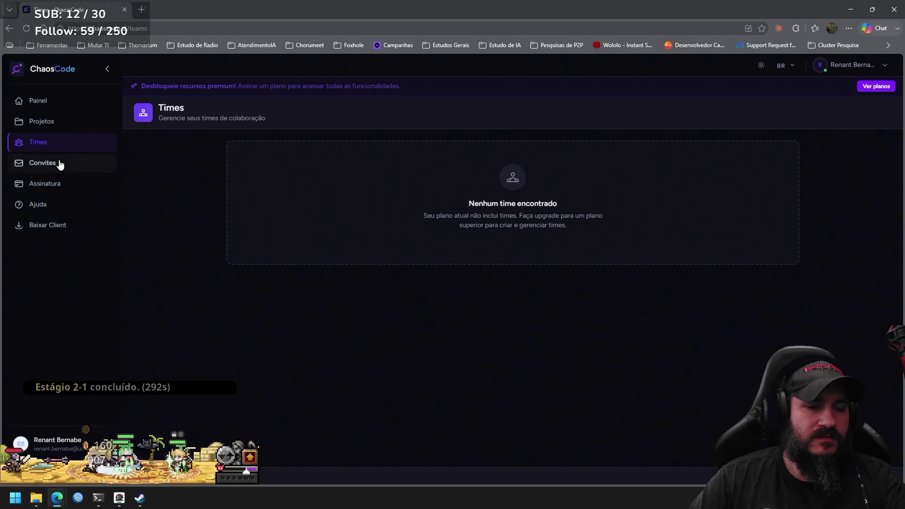
pyautogui.click(59, 163)
pyautogui.click(63, 185)
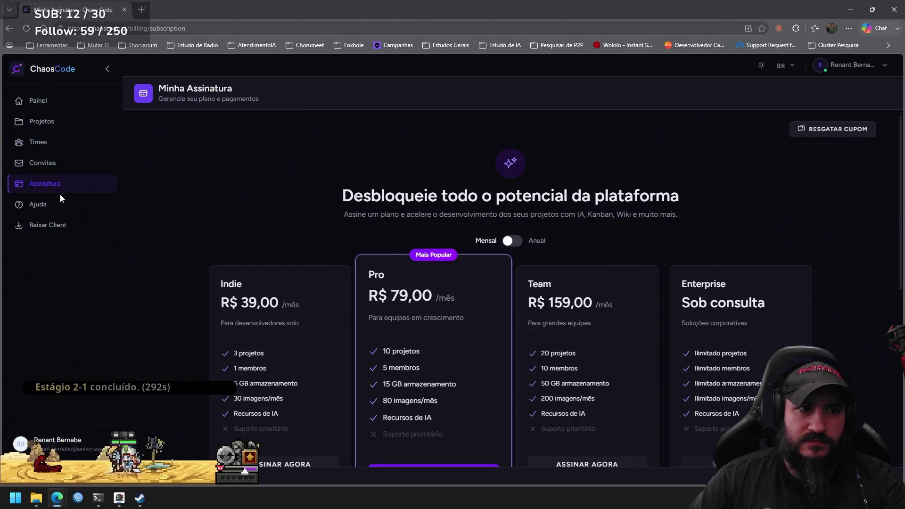
pyautogui.click(59, 208)
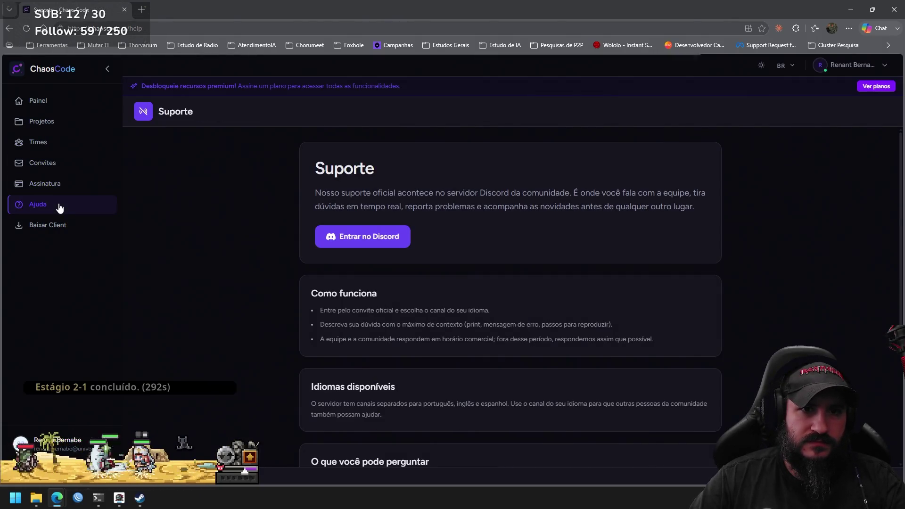
pyautogui.click(65, 230)
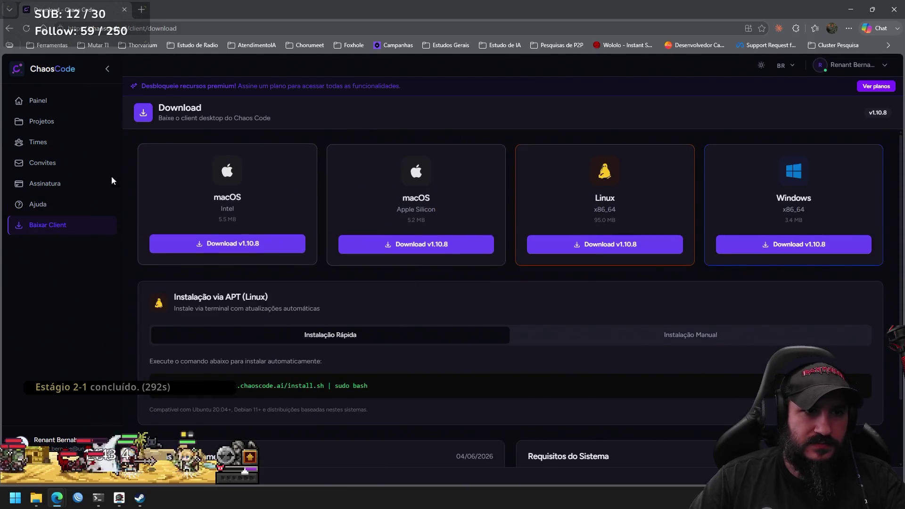
# Go back through Convites, Times and Projetos to the Painel, then remove the Chicote hooks.
pyautogui.click(47, 162)
pyautogui.click(51, 144)
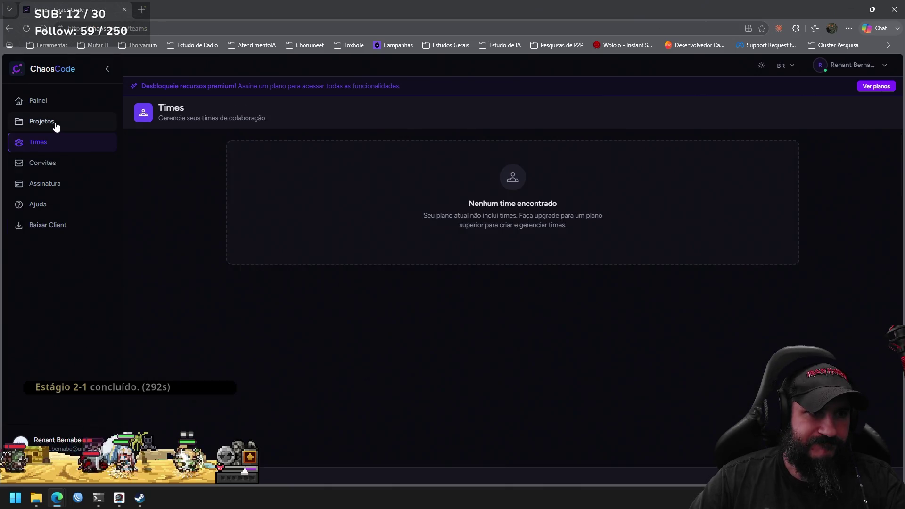
pyautogui.click(57, 126)
pyautogui.click(57, 106)
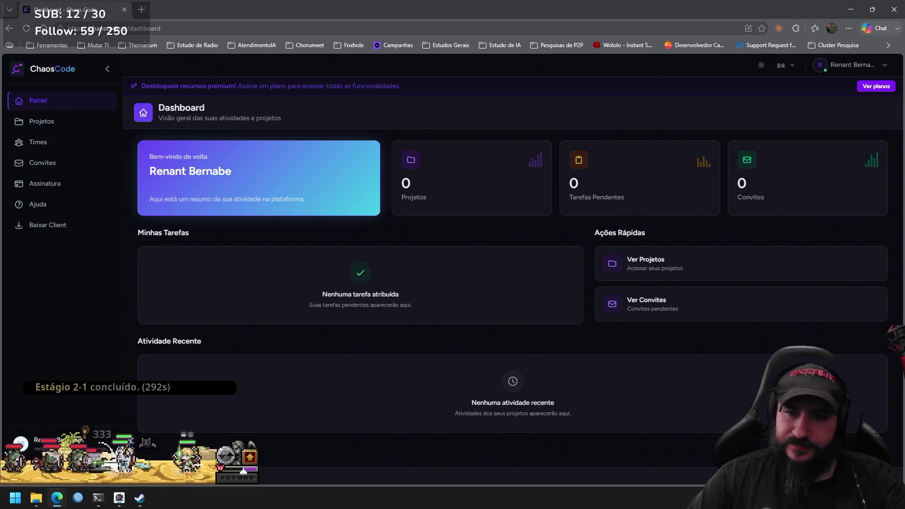
pyautogui.click(864, 502)
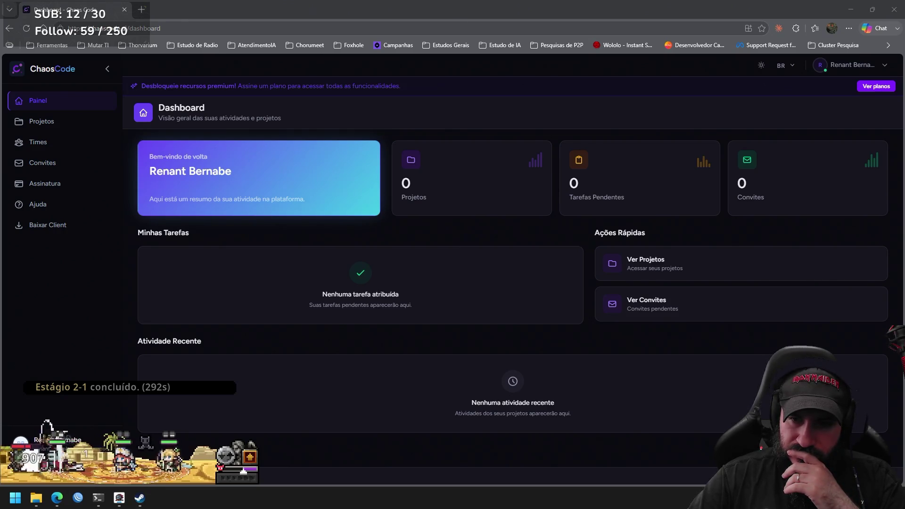
pyautogui.click(392, 294)
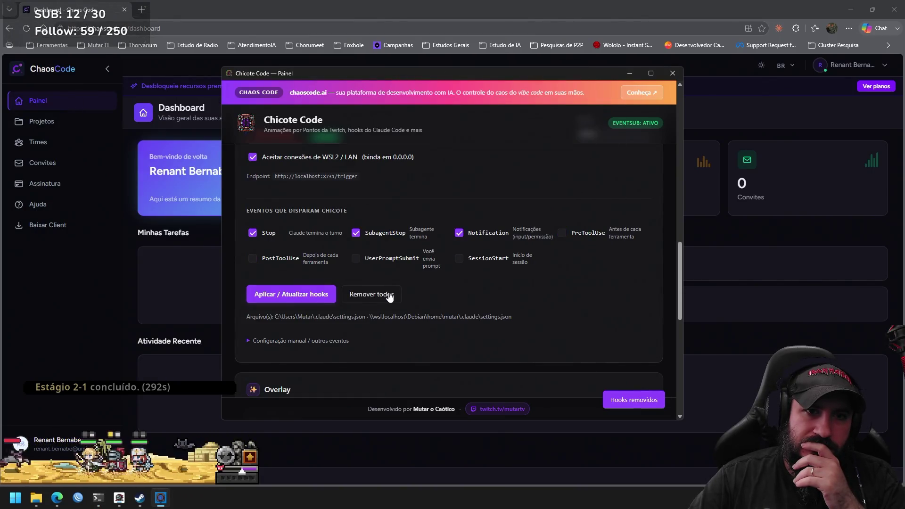
# Close the Chicote Code panel, log out of Chaos Code v3, and close the desktop client.
pyautogui.click(673, 74)
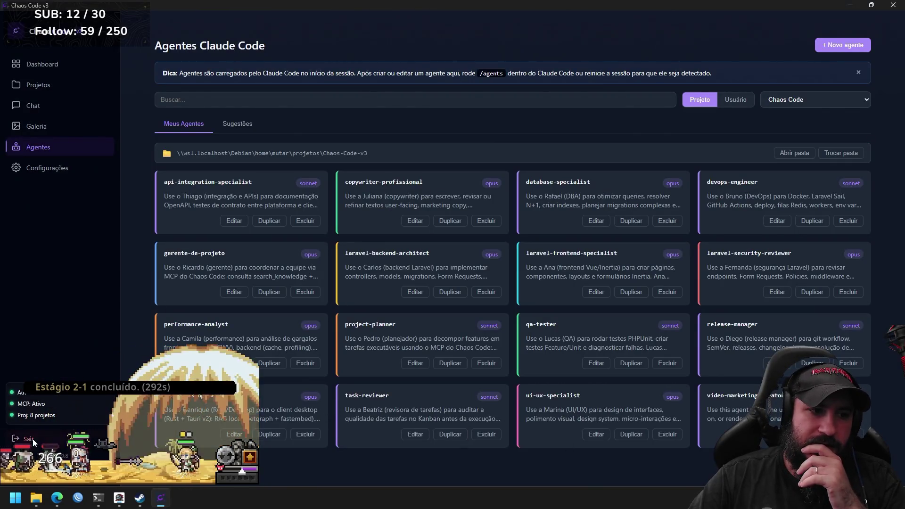
pyautogui.click(30, 439)
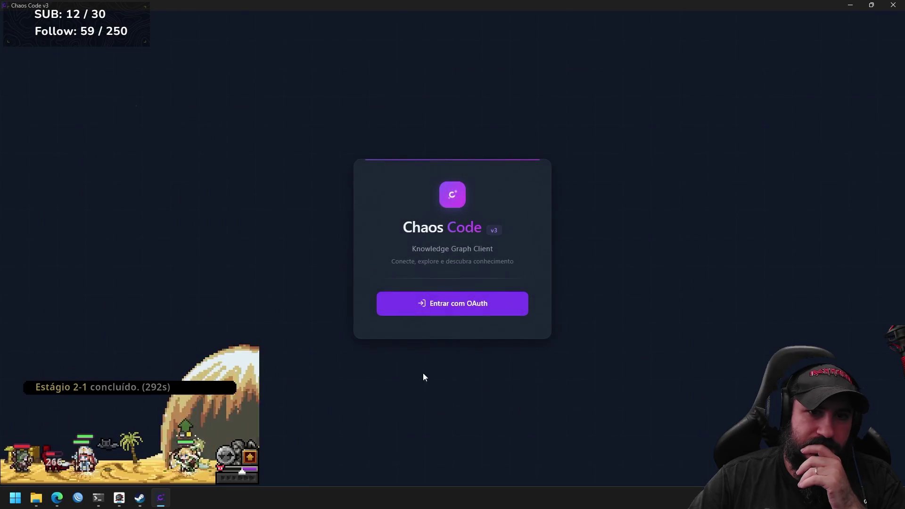
pyautogui.click(893, 5)
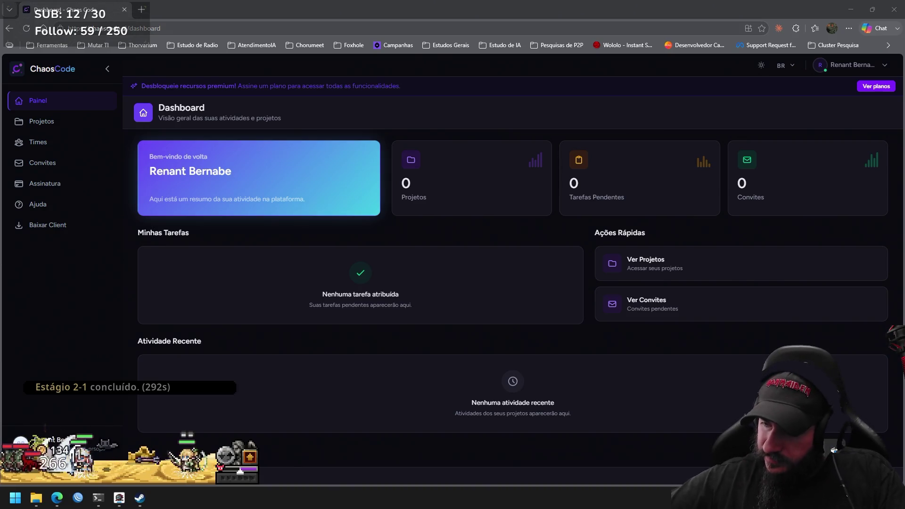
# Open Adicionar ou remover programas via Start search 'unis' and search installed apps for 'chaos'.
pyautogui.press('super')
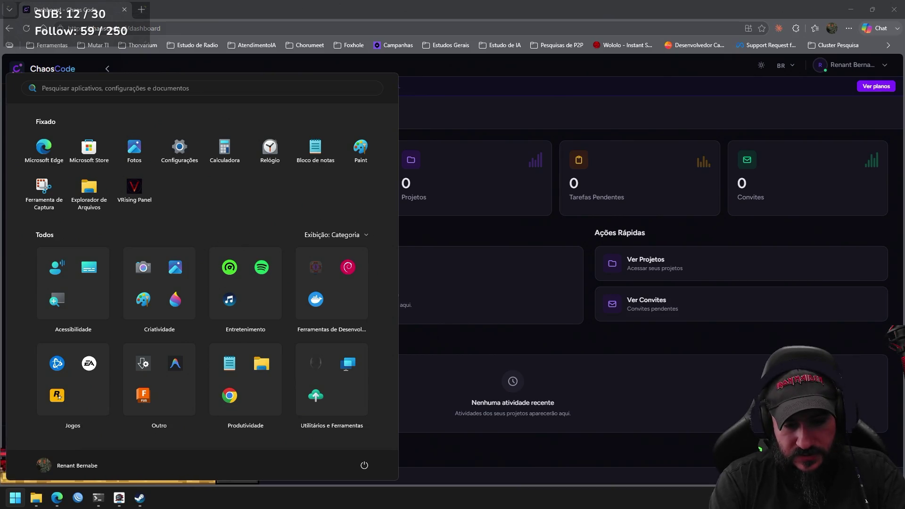
pyautogui.write('unis')
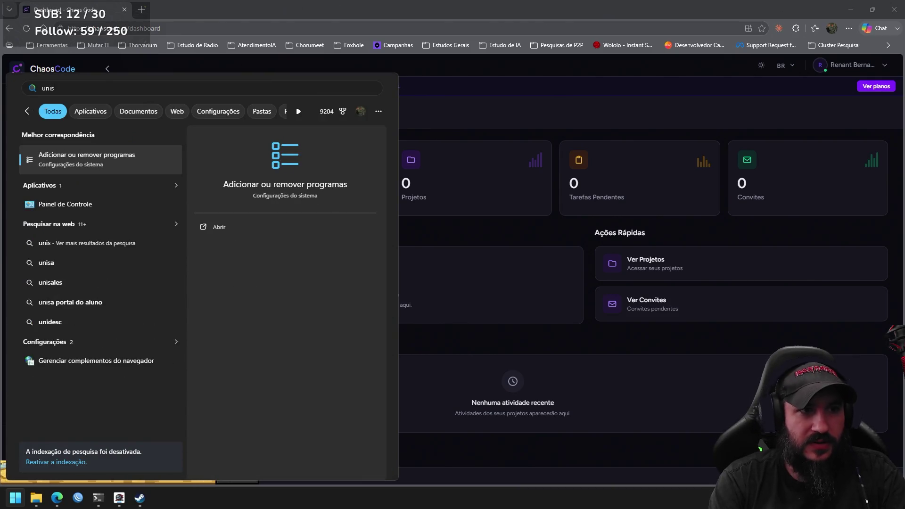
pyautogui.press('Return')
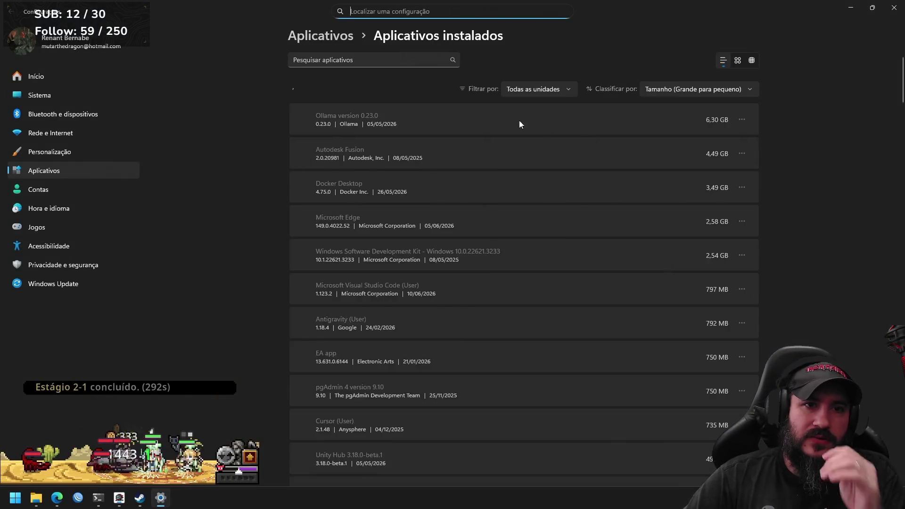
pyautogui.click(397, 58)
pyautogui.write('chaos code')
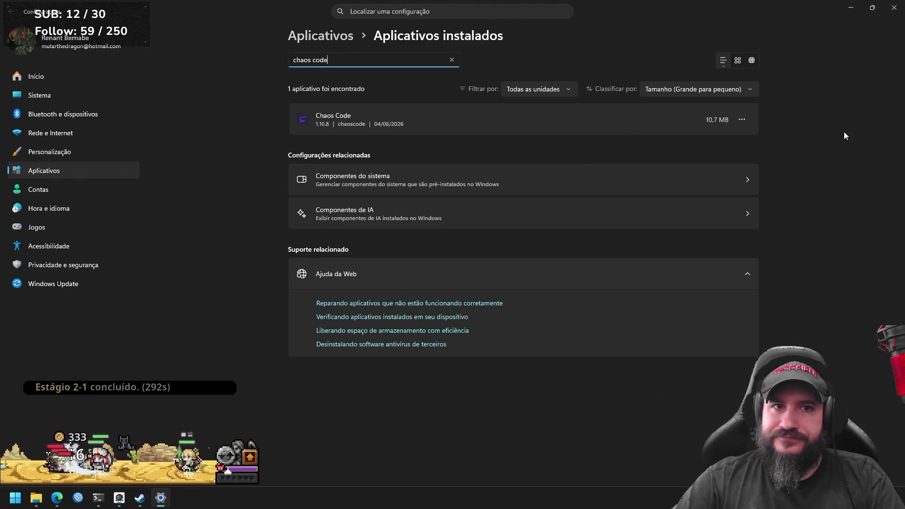
# Open the options menu for the Chaos Code 1.10.8 entry.
pyautogui.click(738, 124)
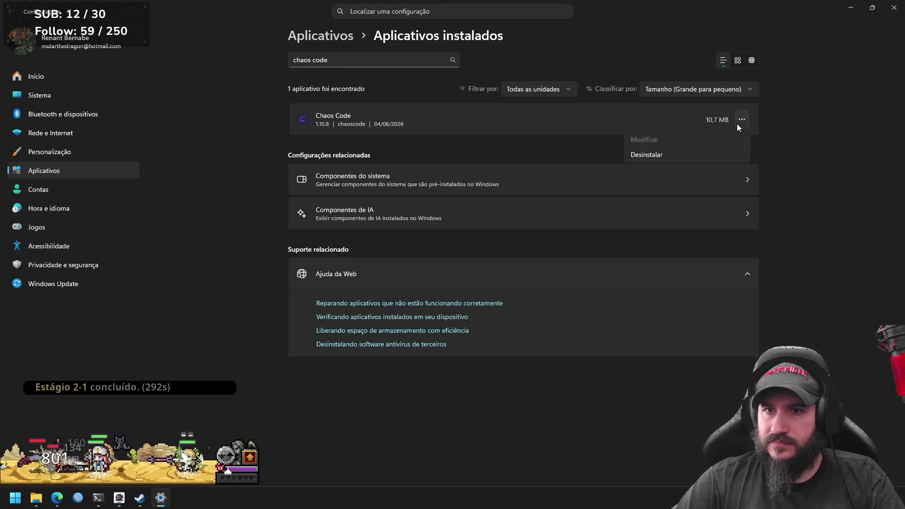
# Desinstalar Chaos Code with Delete the application data ticked, close the uninstaller, then Settings.
pyautogui.click(700, 156)
pyautogui.click(729, 172)
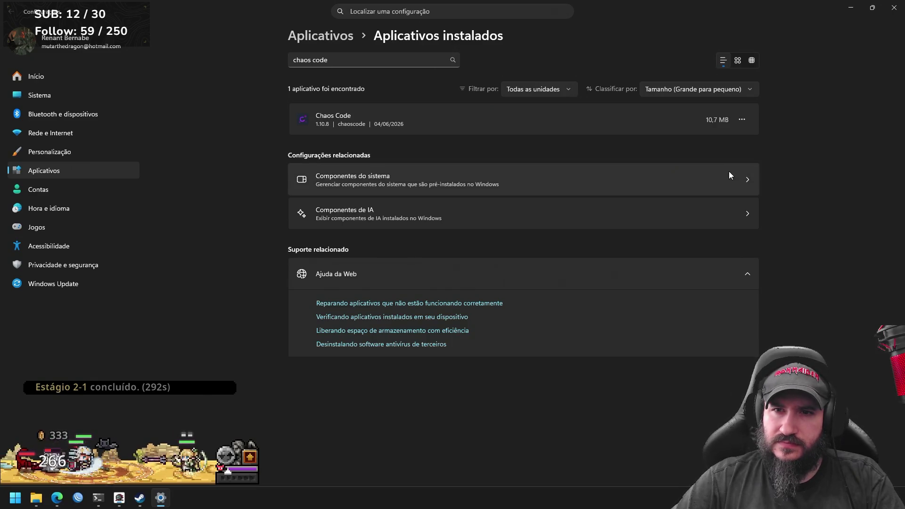
pyautogui.click(415, 251)
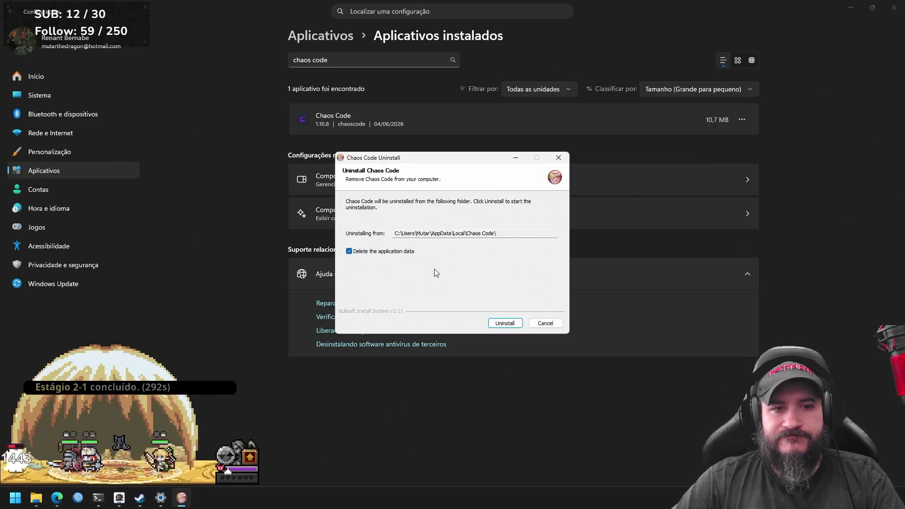
pyautogui.click(505, 324)
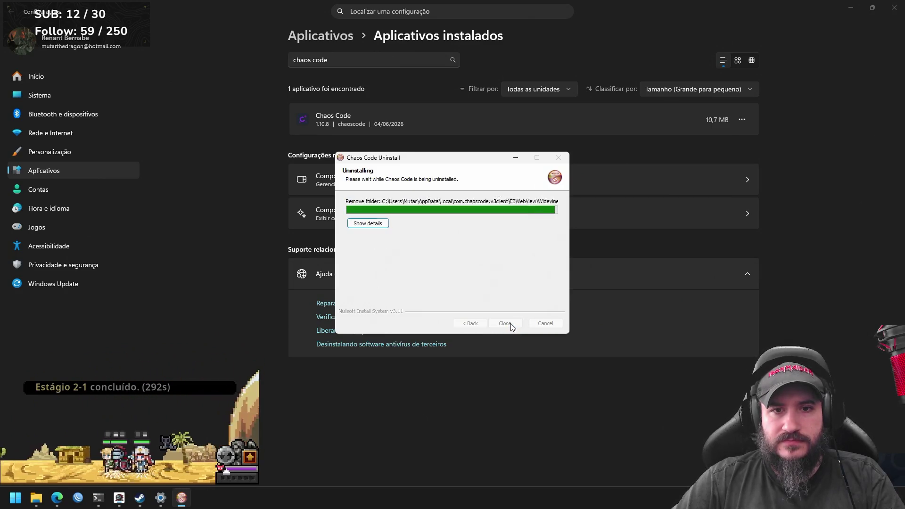
pyautogui.click(513, 323)
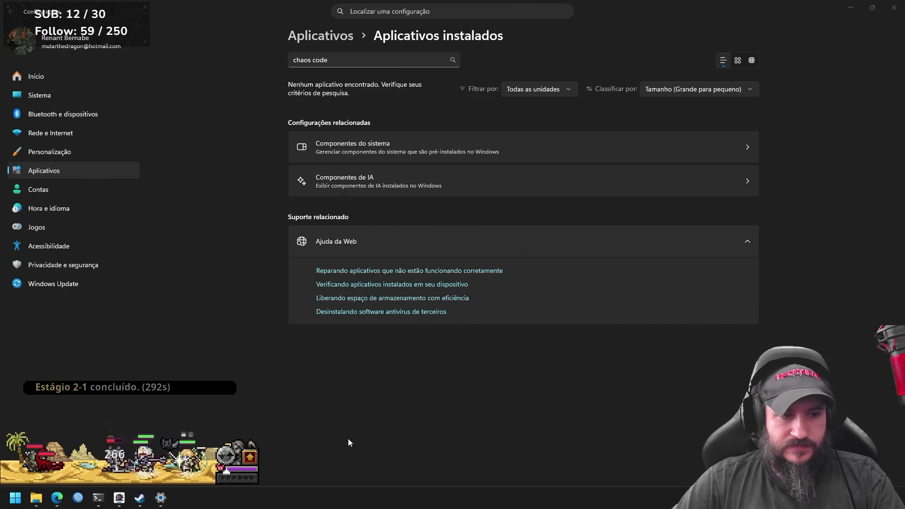
pyautogui.click(894, 7)
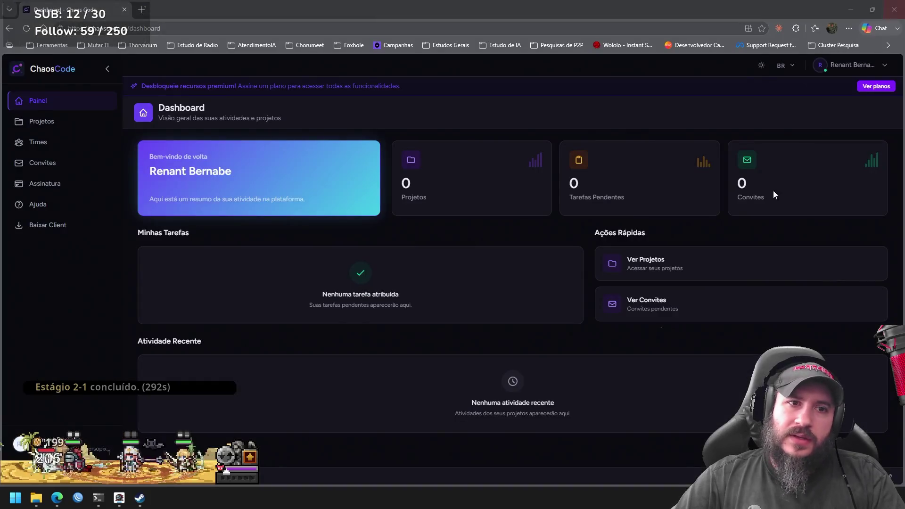
# Go from Assinatura to the Baixar Client page, then bring up the Start menu.
pyautogui.click(76, 184)
pyautogui.click(68, 233)
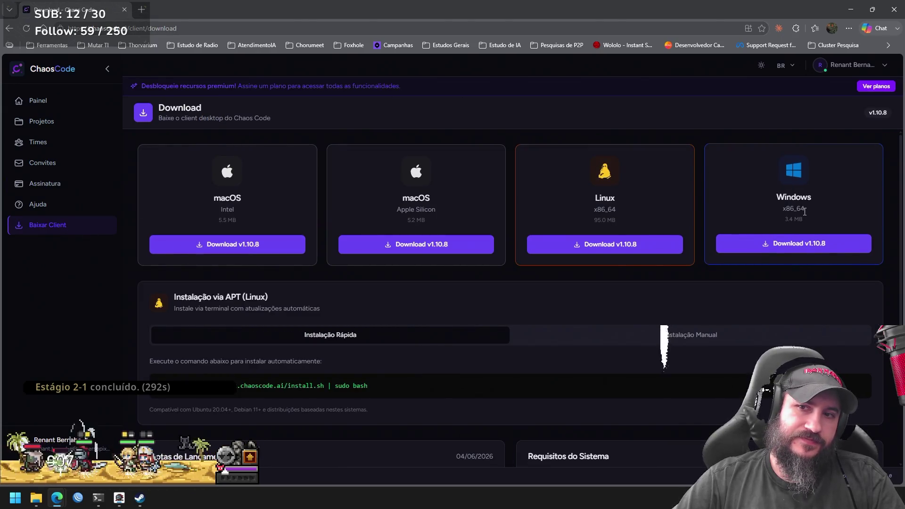
pyautogui.press('super')
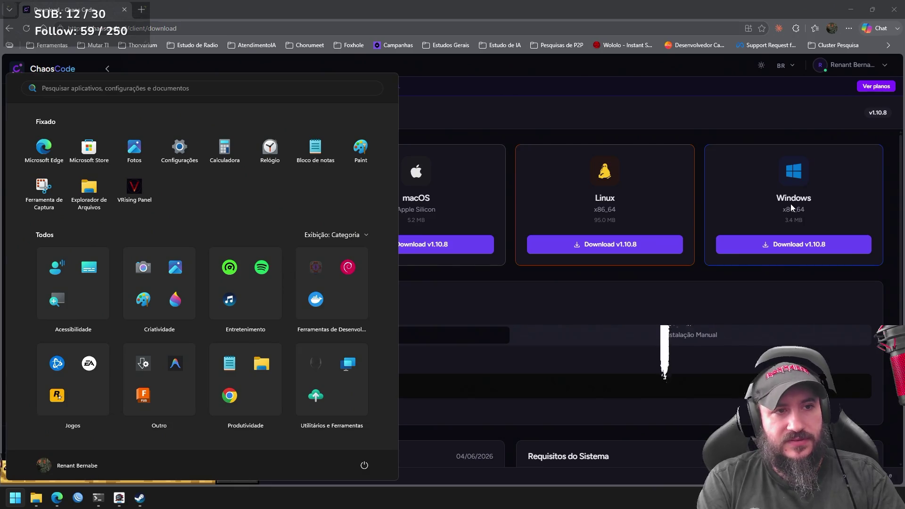
# Launch Microsoft Store, search 'chaos code', and open the Chaos Code result.
pyautogui.click(89, 147)
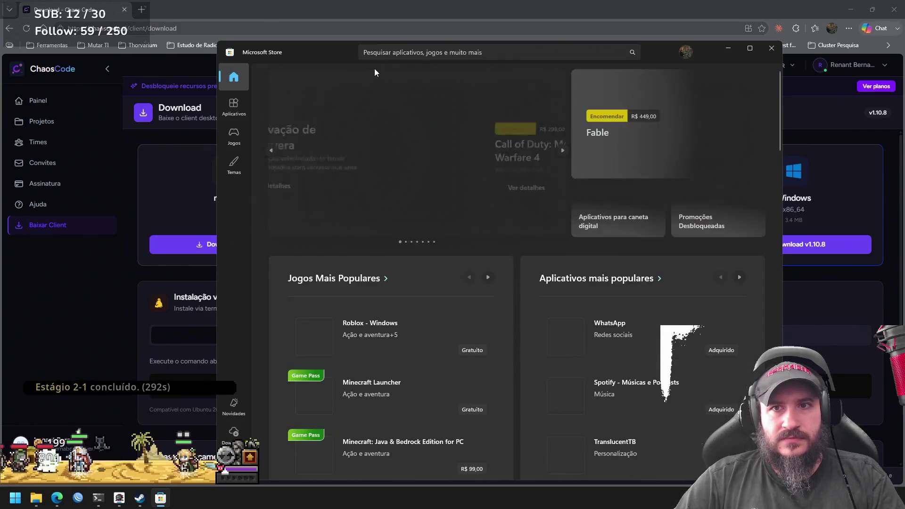
pyautogui.click(422, 52)
pyautogui.write('chaos code')
pyautogui.press('Return')
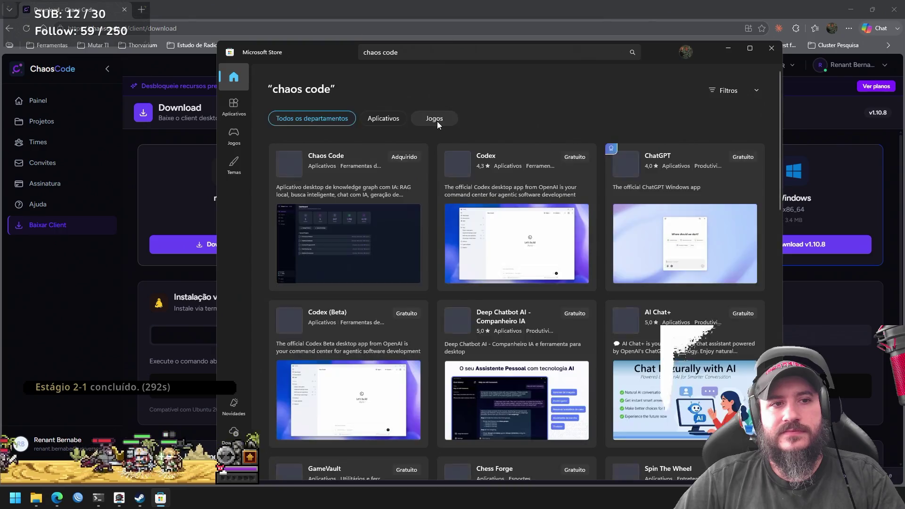
pyautogui.click(362, 182)
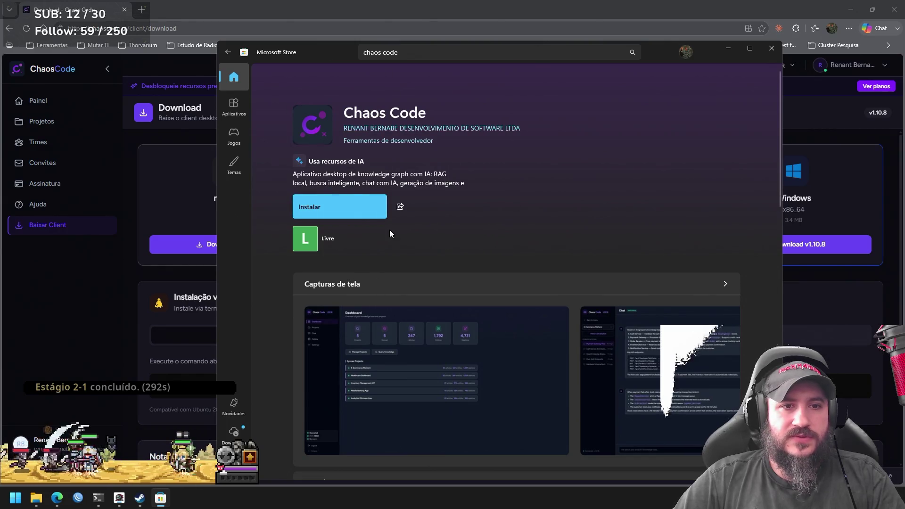
# Start the Chaos Code install with Instalar on its Store product page.
pyautogui.click(349, 212)
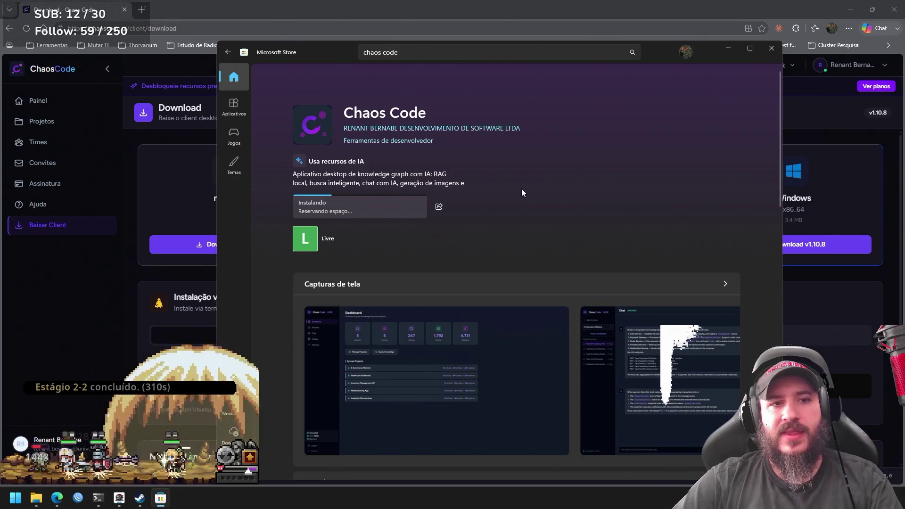
pyautogui.click(239, 113)
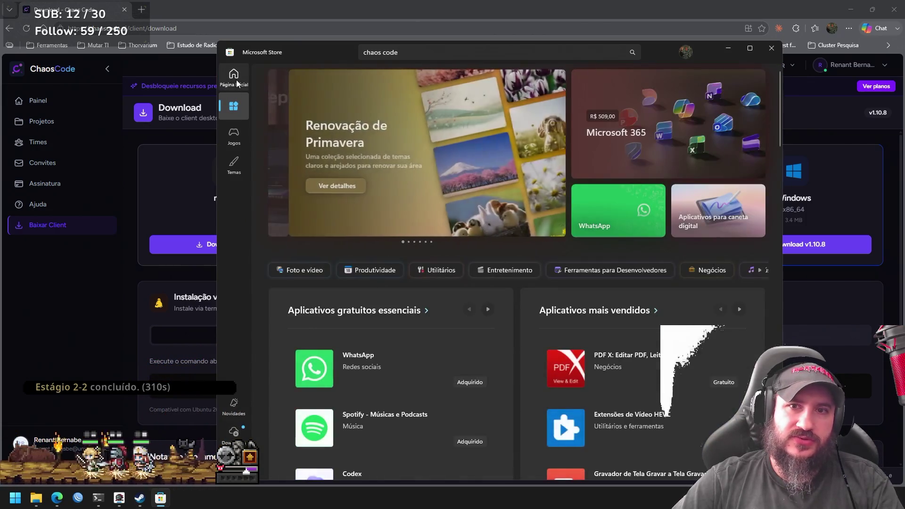
pyautogui.click(238, 83)
pyautogui.click(443, 50)
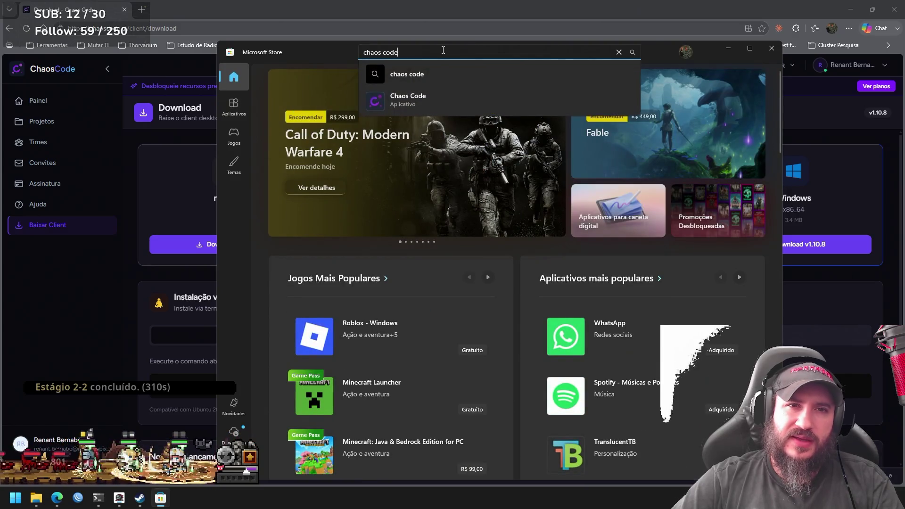
pyautogui.click(454, 96)
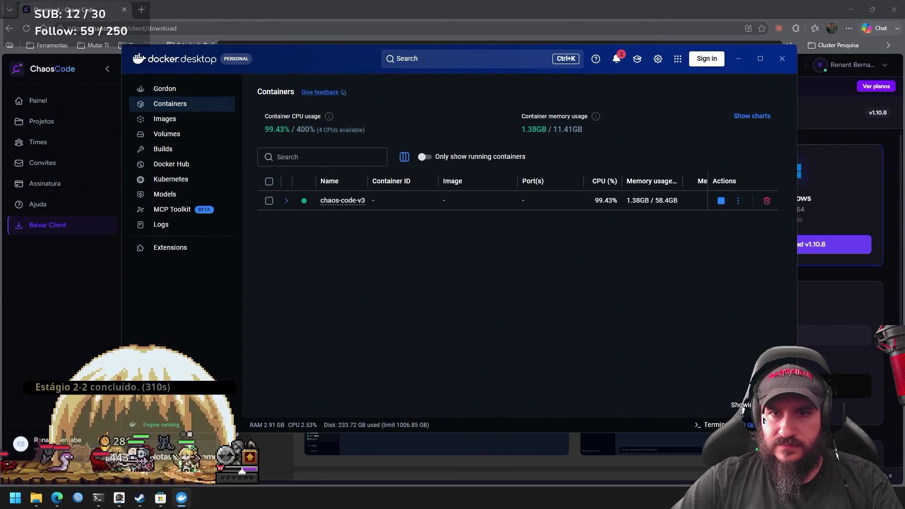
# Download the Docker Desktop 4.77.0 update, then dismiss the Microsoft Store window.
pyautogui.click(757, 425)
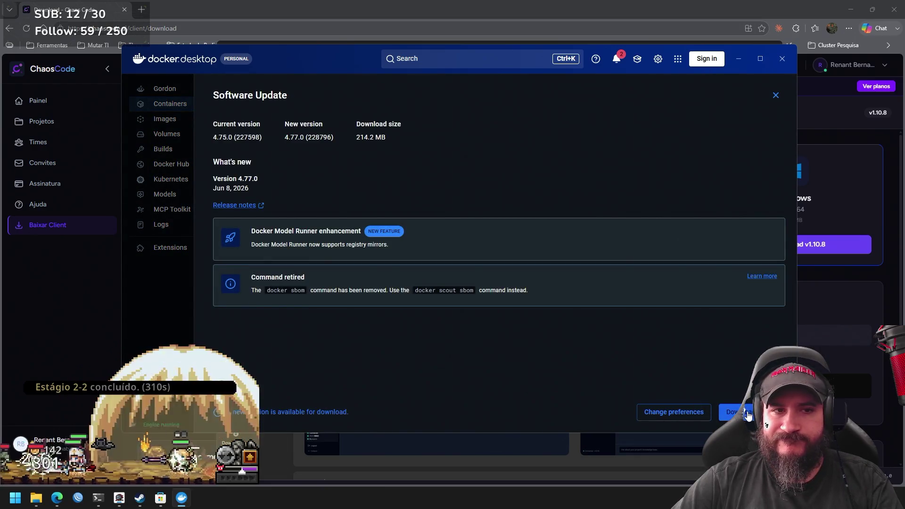
pyautogui.click(749, 415)
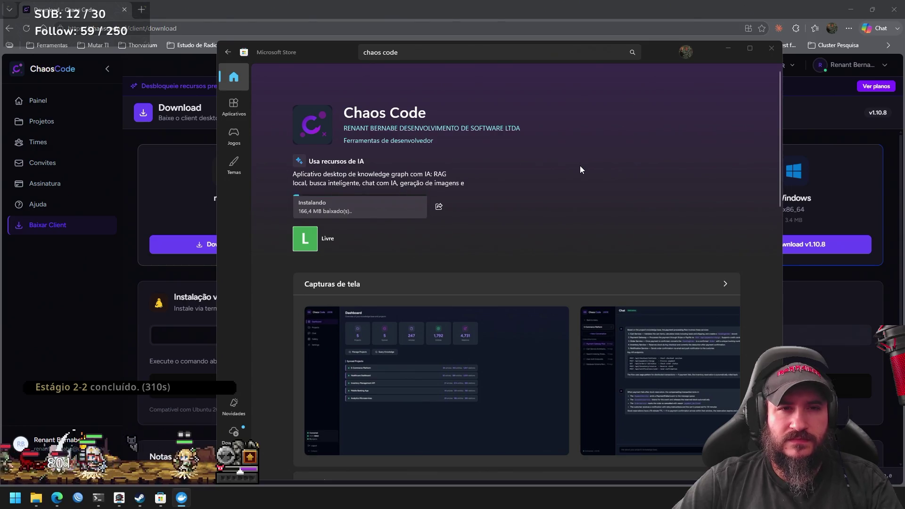
pyautogui.click(873, 293)
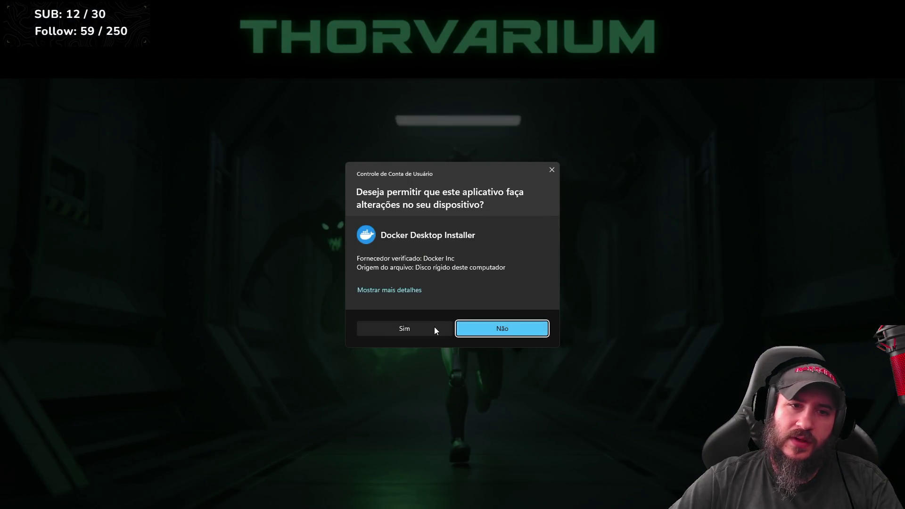
# Allow the Docker Desktop installer to run at the permission prompt.
pyautogui.click(435, 327)
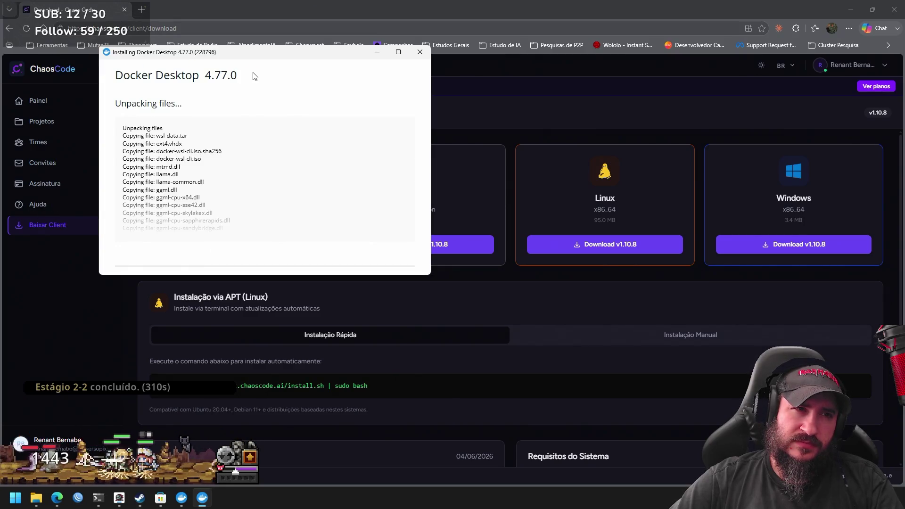
# Put away the Docker Desktop 4.77.0 installer's progress window.
pyautogui.click(377, 52)
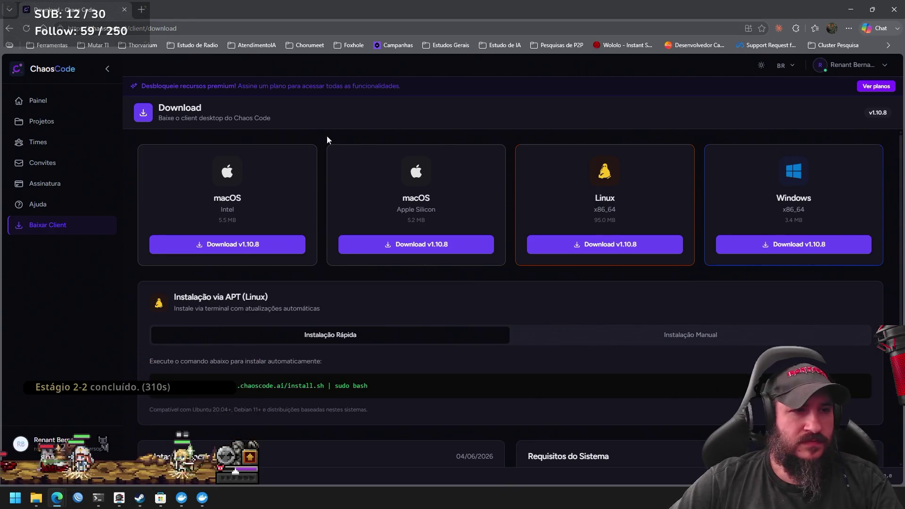
# Browse the empty Projetos, Times and Convites pages, ending on Minha Assinatura's Indie-to-Enterprise plans.
pyautogui.click(56, 122)
pyautogui.click(61, 102)
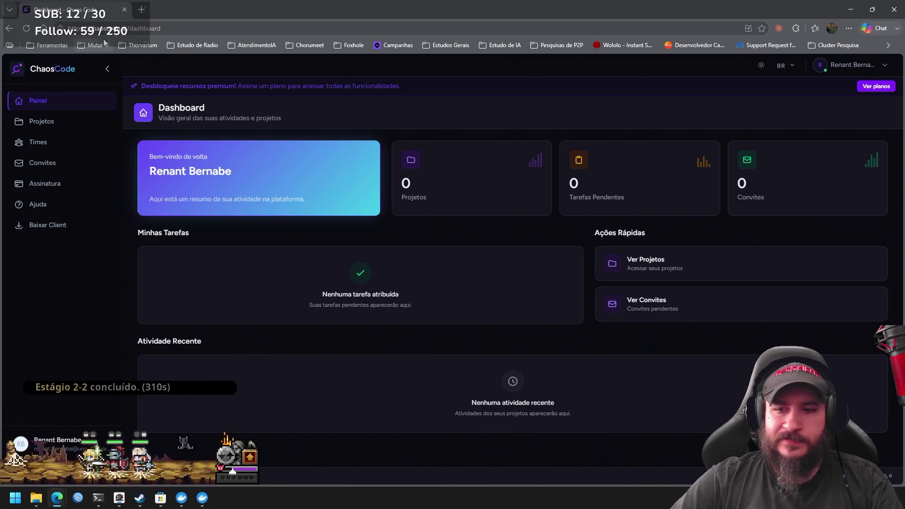
pyautogui.click(72, 122)
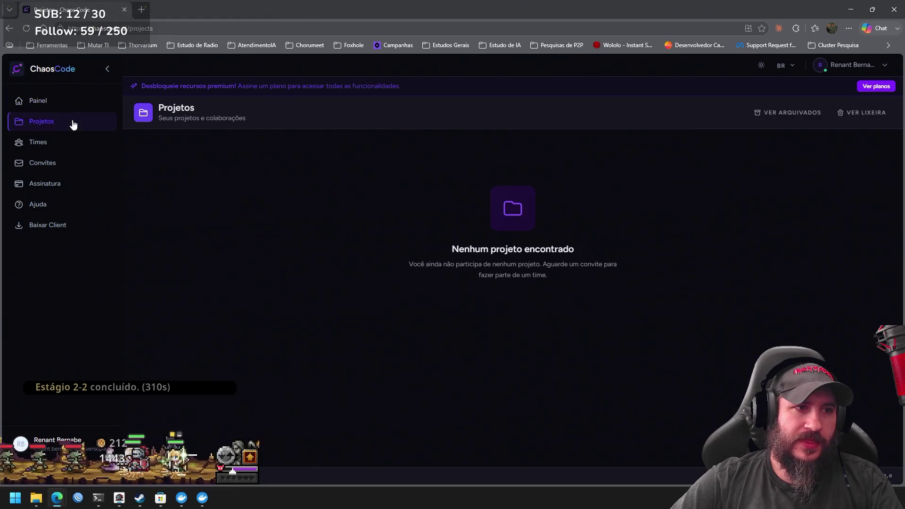
pyautogui.click(60, 144)
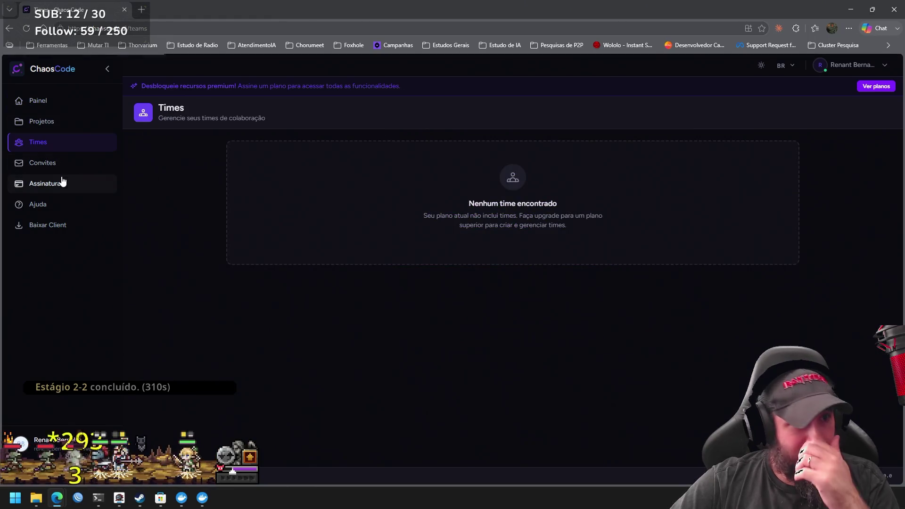
pyautogui.click(67, 165)
pyautogui.click(65, 183)
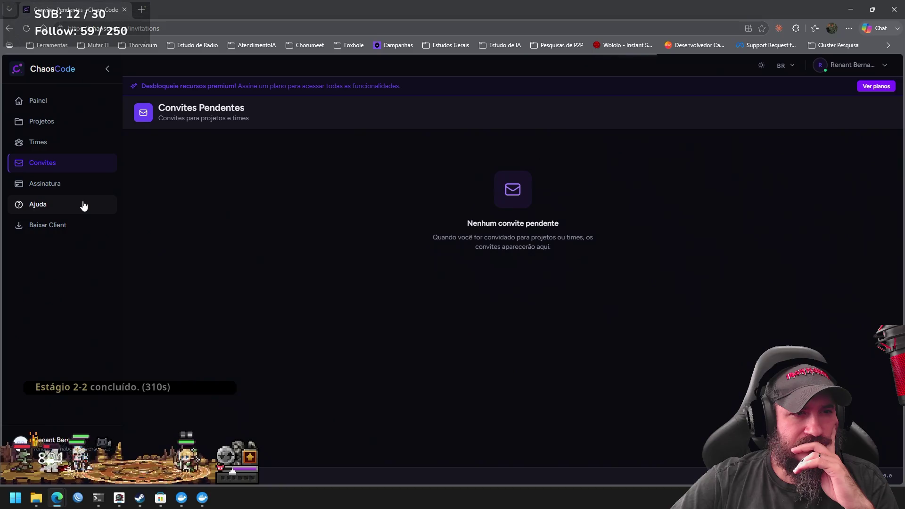
pyautogui.click(69, 186)
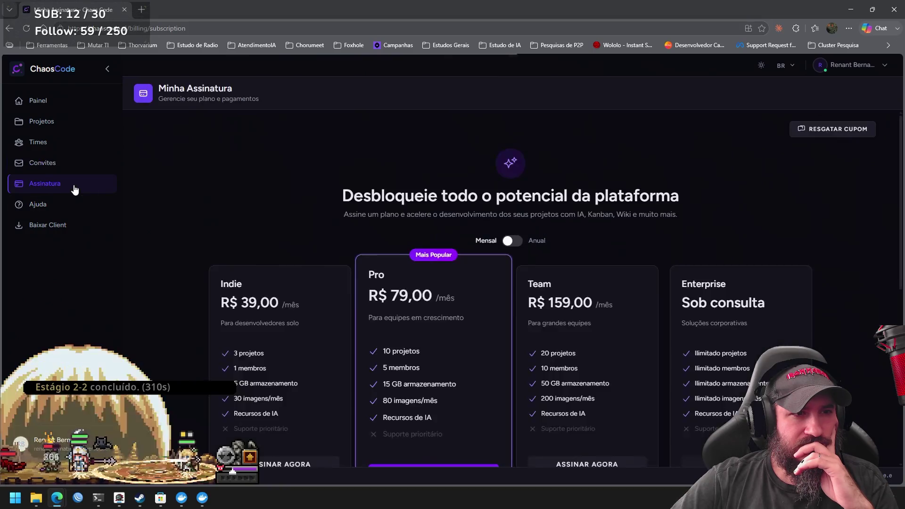
# Visit Ajuda and Baixar Client, then view the subscription plans with Anual billing.
pyautogui.click(81, 208)
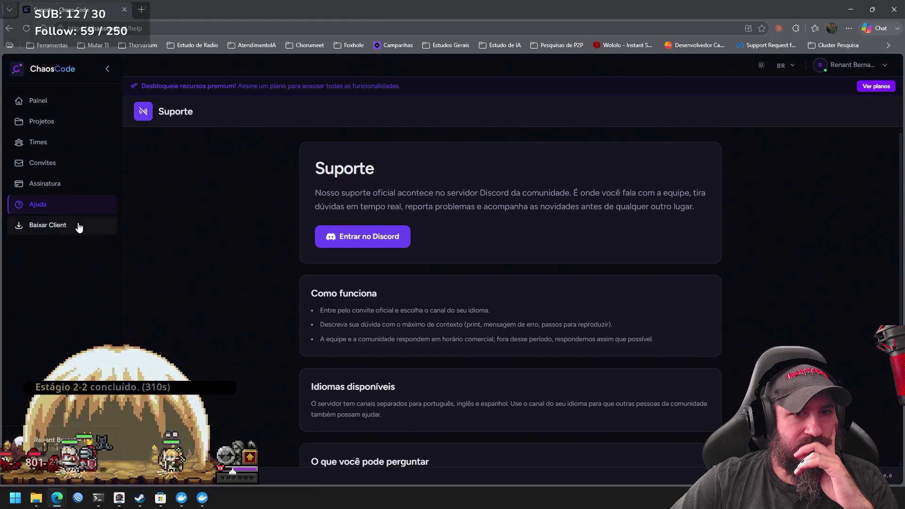
pyautogui.click(77, 226)
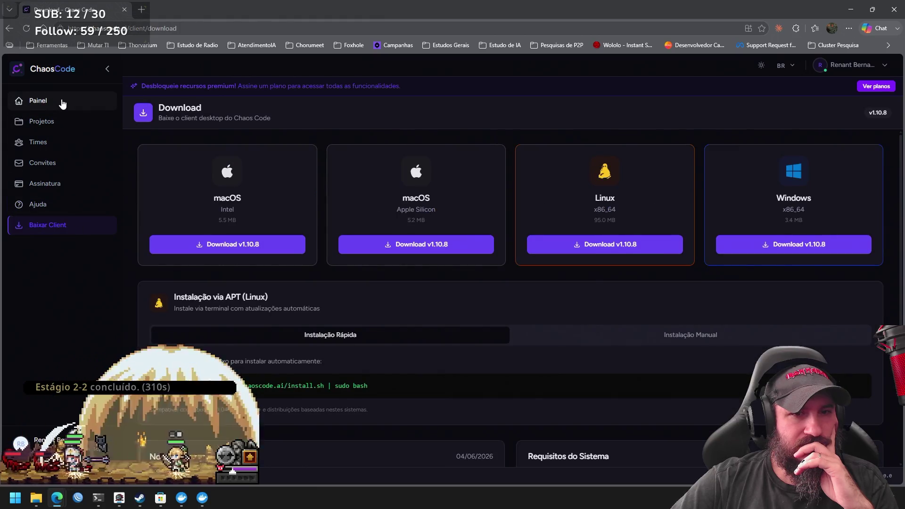
pyautogui.click(60, 99)
pyautogui.click(876, 87)
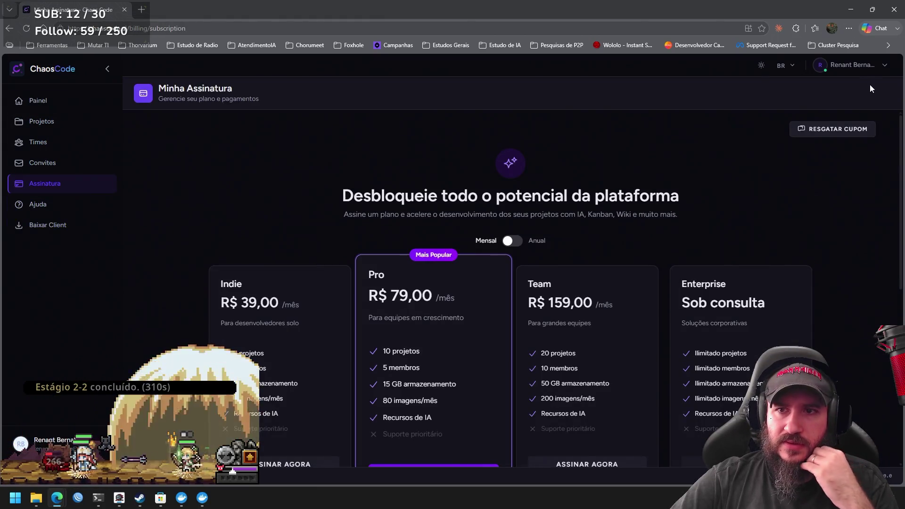
pyautogui.click(513, 241)
pyautogui.scroll(-3, 621, 169)
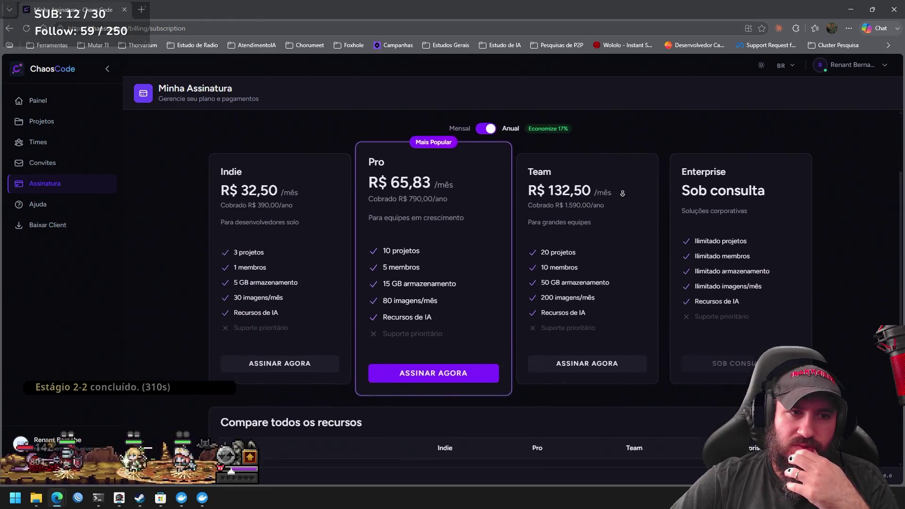
# Start the Indie plan checkout, apply the coupon for 14 free trial days, and return to plans.
pyautogui.click(332, 337)
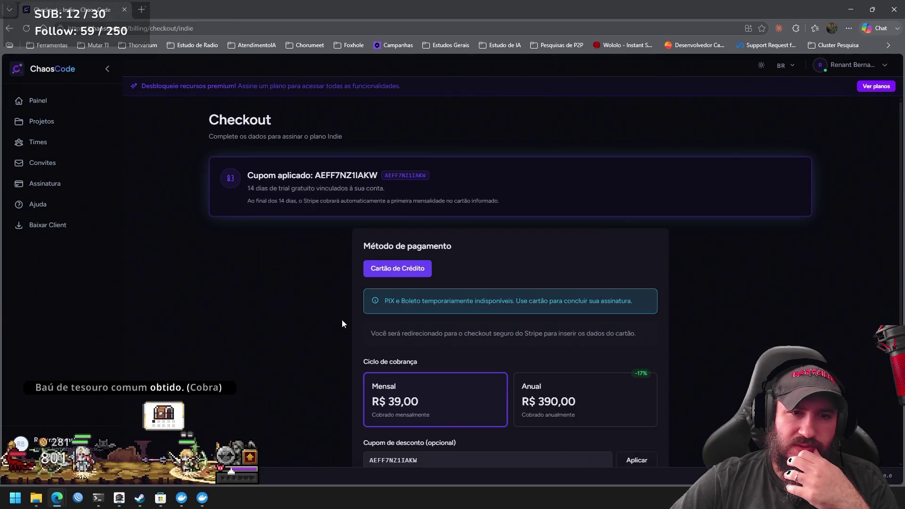
pyautogui.scroll(-2, 607, 222)
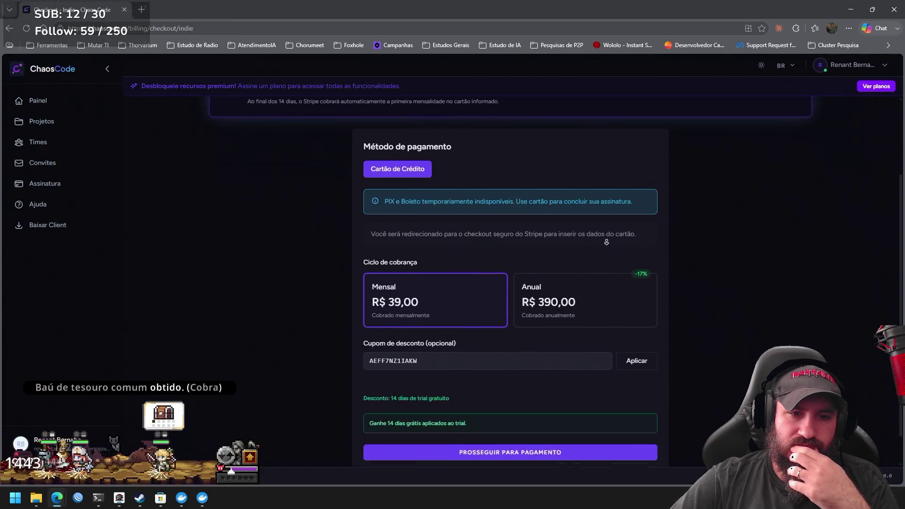
pyautogui.scroll(1, 632, 198)
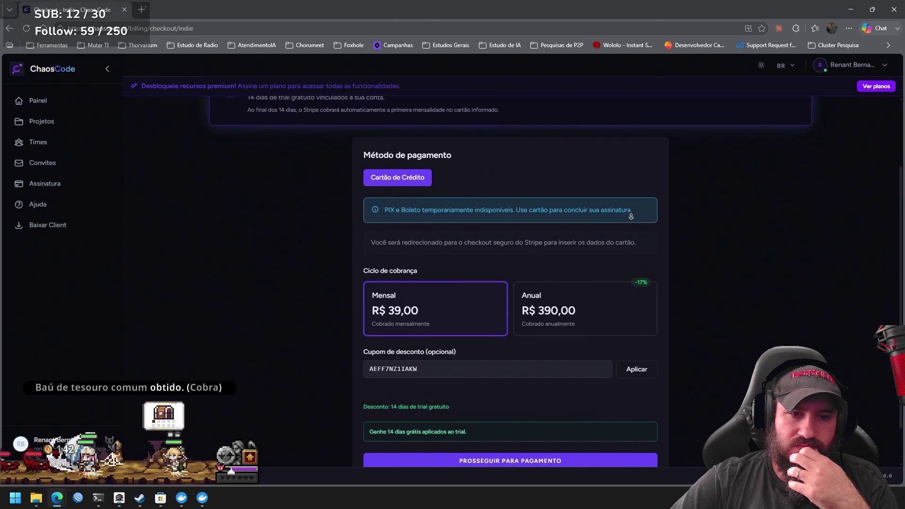
pyautogui.click(636, 373)
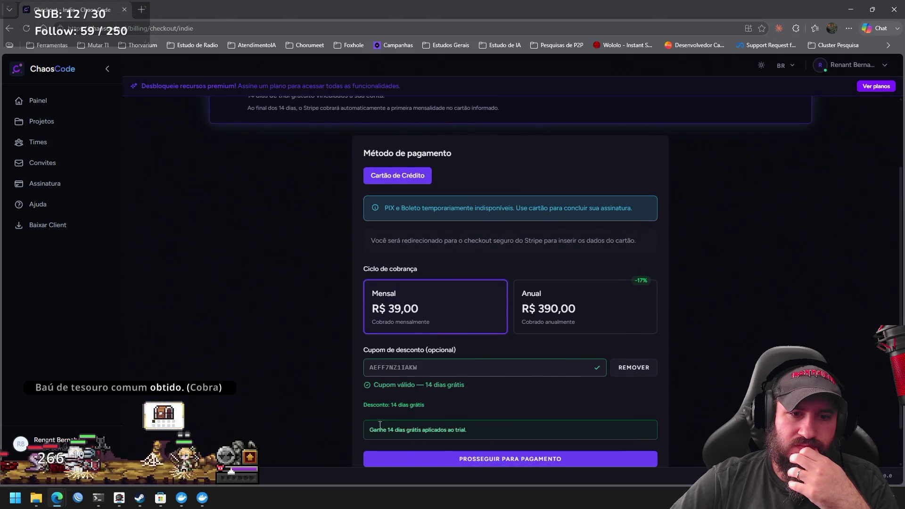
pyautogui.scroll(2, 663, 236)
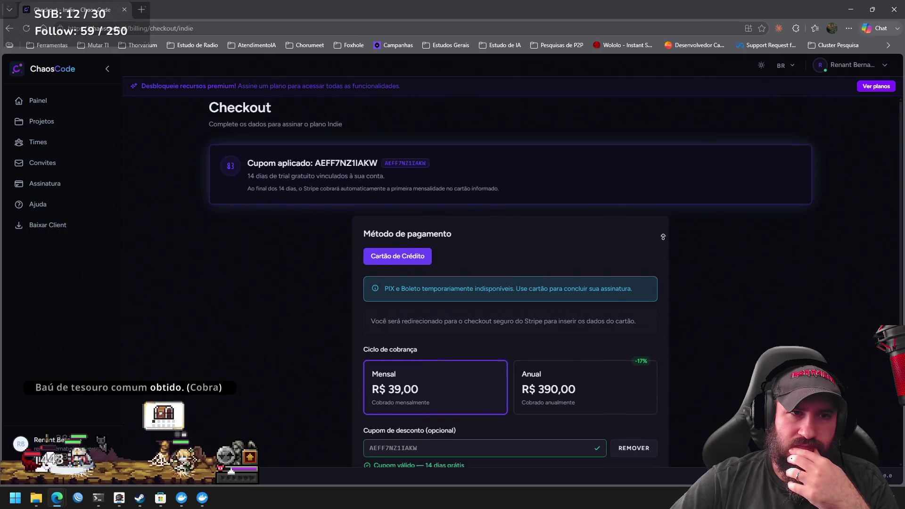
pyautogui.click(71, 188)
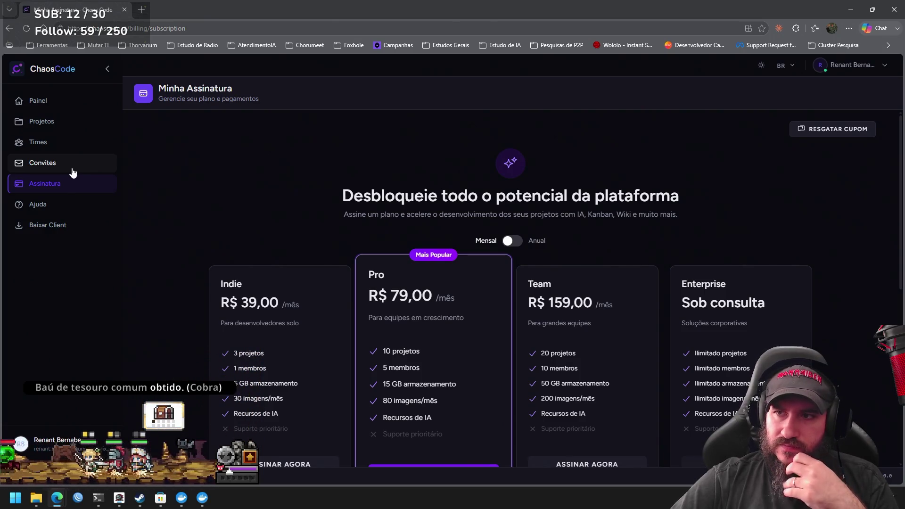
# Step through the Convites, Times and Projetos pages back to the Painel dashboard.
pyautogui.click(72, 168)
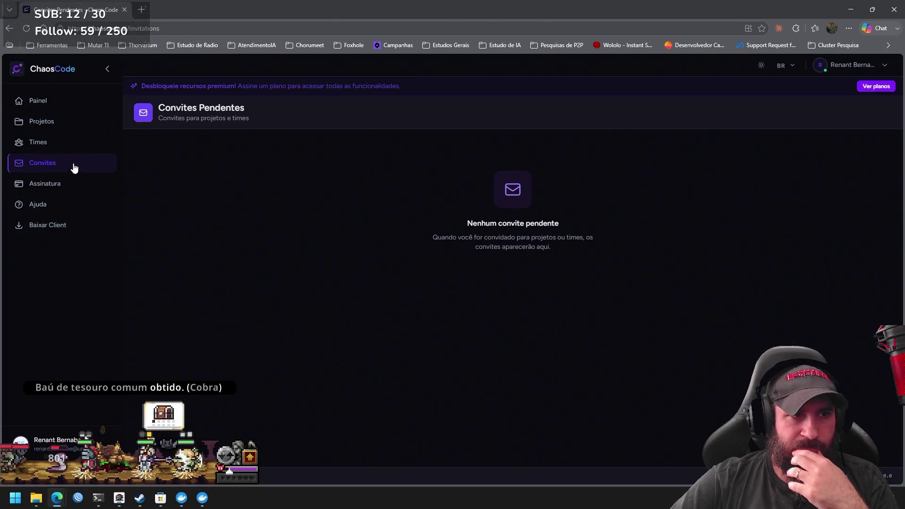
pyautogui.click(70, 141)
pyautogui.click(72, 122)
pyautogui.click(71, 101)
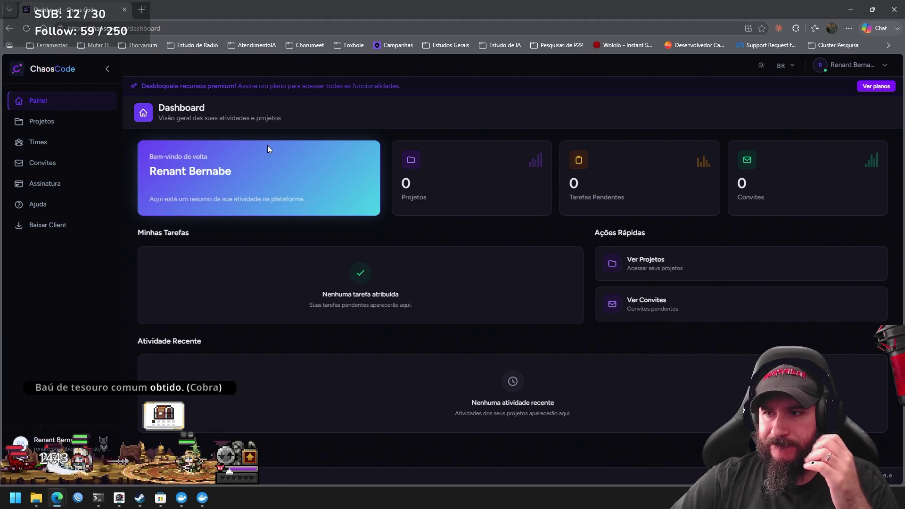
# Check the projects list's Arquivados and Lixeira views, then open Ver planos.
pyautogui.click(669, 261)
pyautogui.click(796, 113)
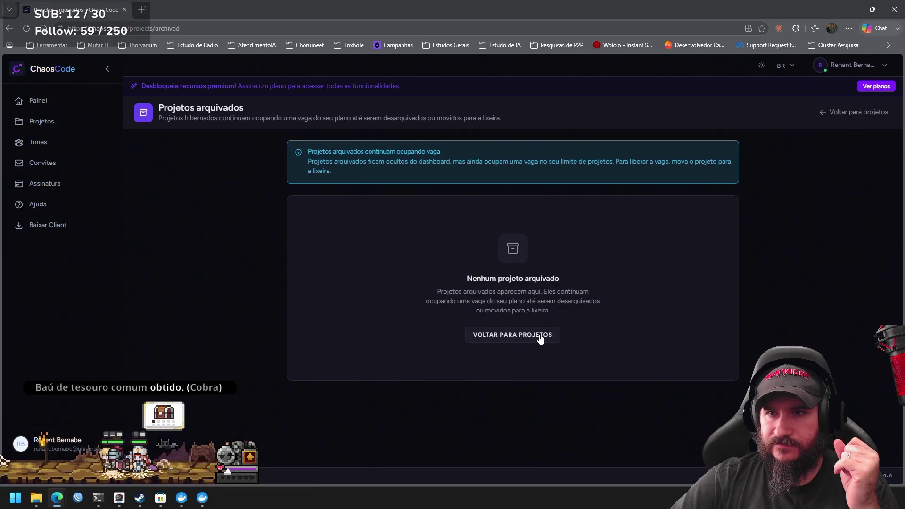
pyautogui.click(541, 340)
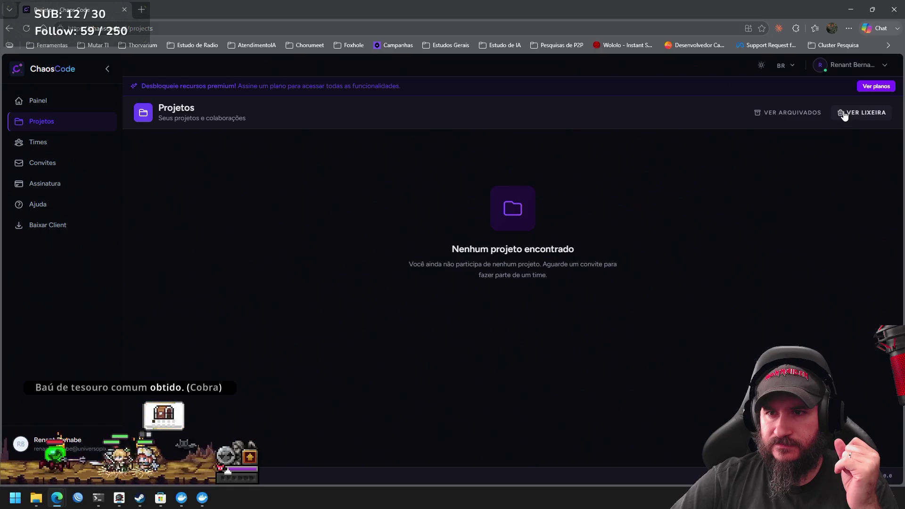
pyautogui.click(846, 114)
pyautogui.click(532, 317)
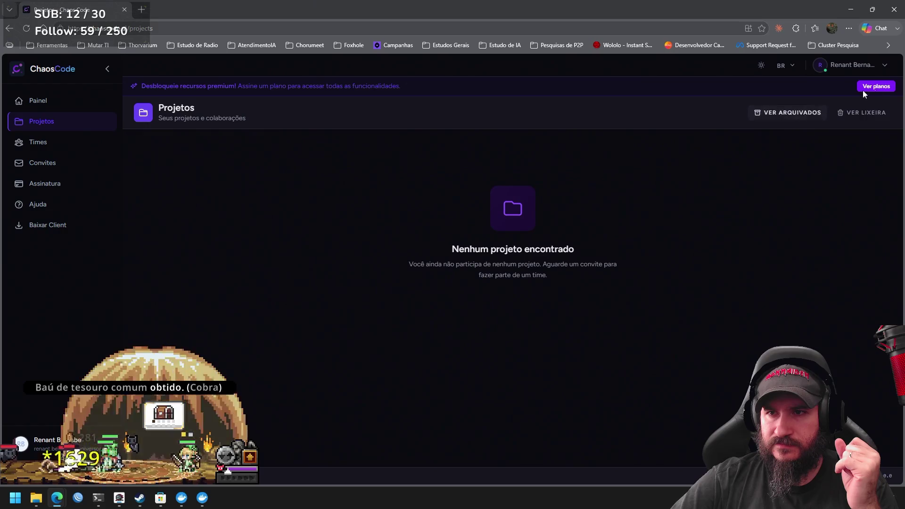
pyautogui.click(878, 88)
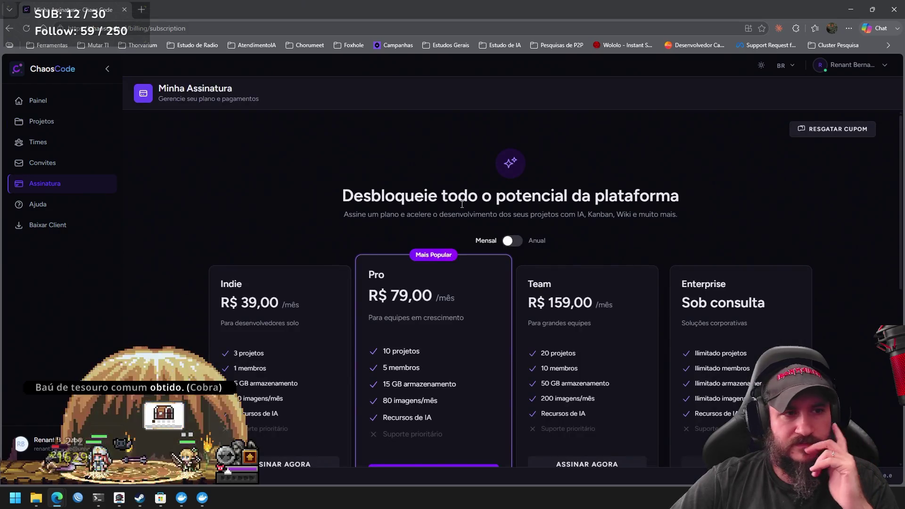
# Cycle through Convites, Times, Projetos, Painel and back to the Assinatura plans page.
pyautogui.click(88, 163)
pyautogui.click(76, 142)
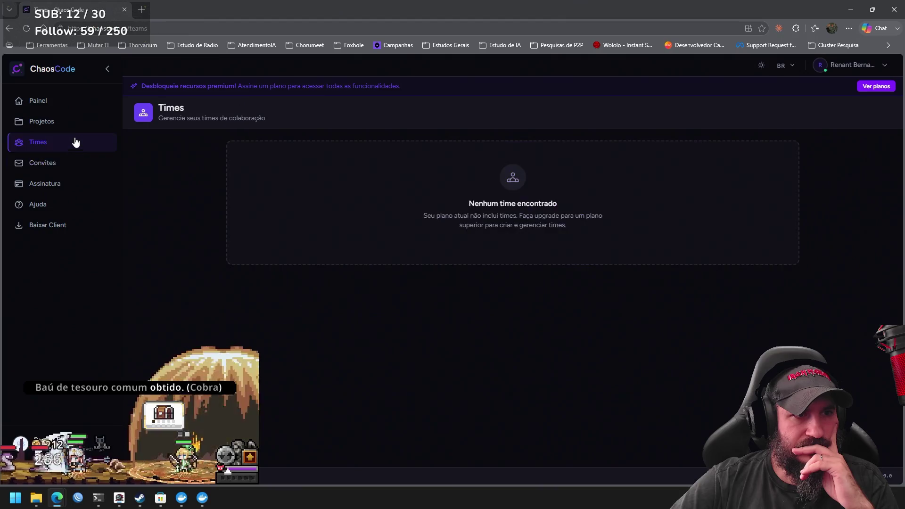
pyautogui.click(74, 124)
pyautogui.click(71, 101)
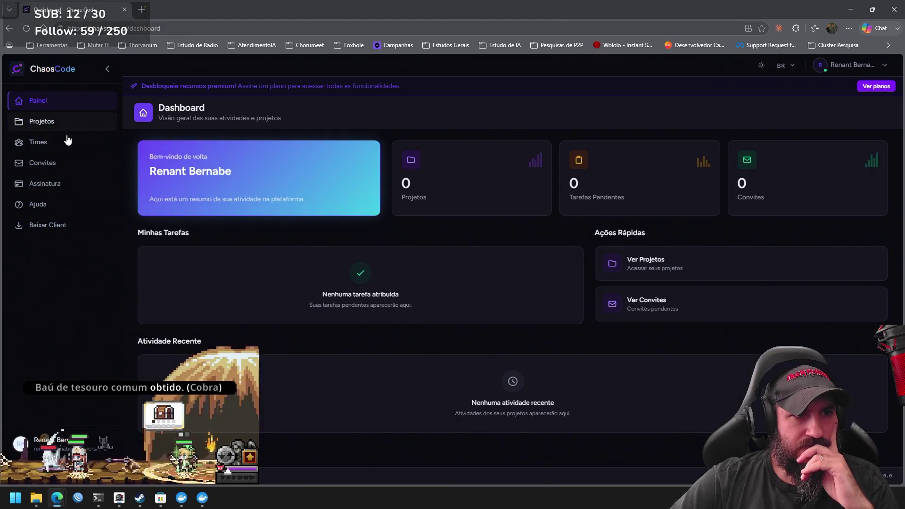
pyautogui.click(67, 141)
pyautogui.click(64, 164)
pyautogui.click(66, 185)
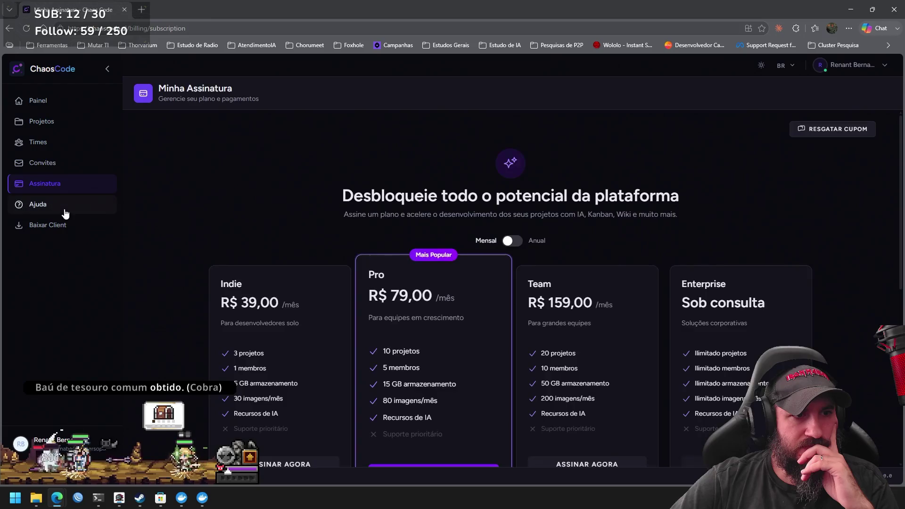
# Visit Ajuda and the Baixar Client download page, finishing on the empty Projetos page.
pyautogui.click(65, 213)
pyautogui.click(70, 193)
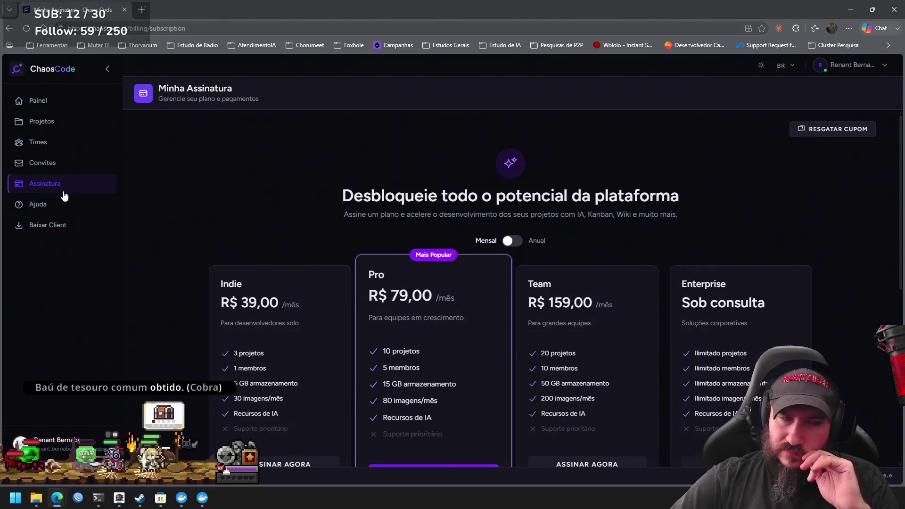
pyautogui.click(61, 207)
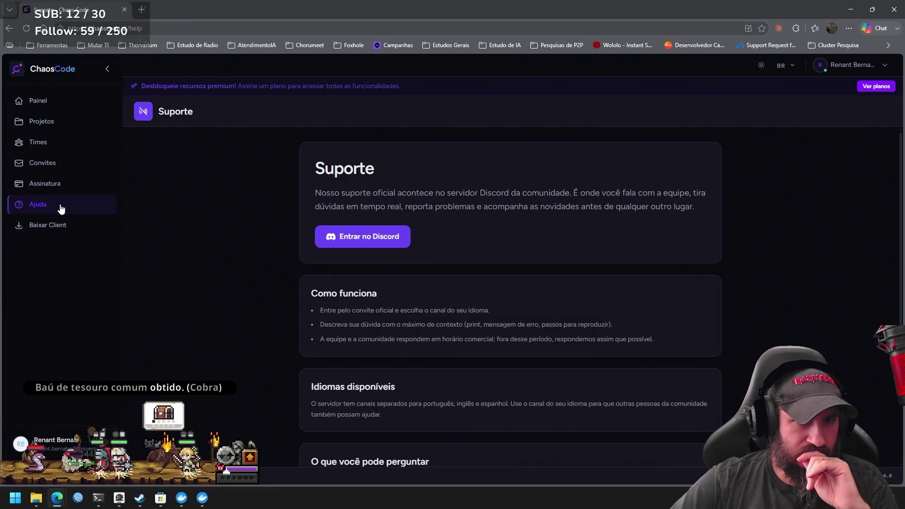
pyautogui.click(63, 225)
pyautogui.click(65, 208)
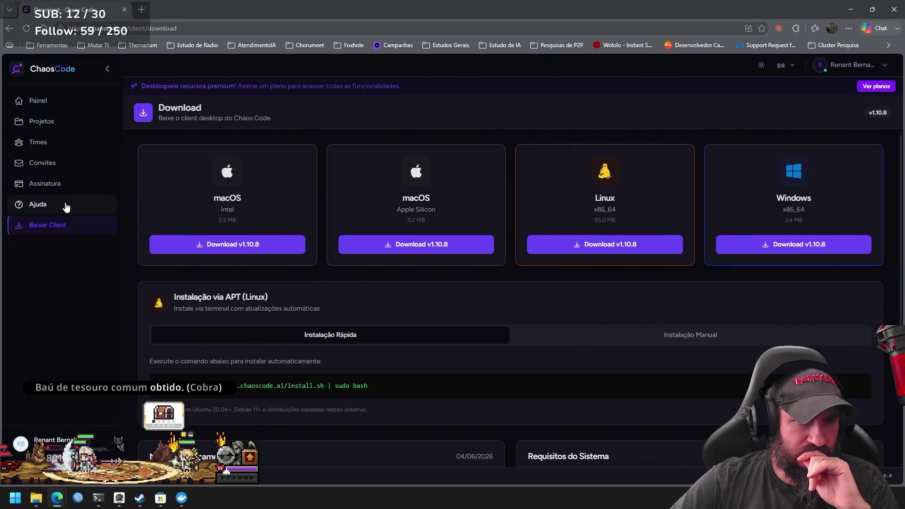
pyautogui.click(68, 185)
pyautogui.click(67, 124)
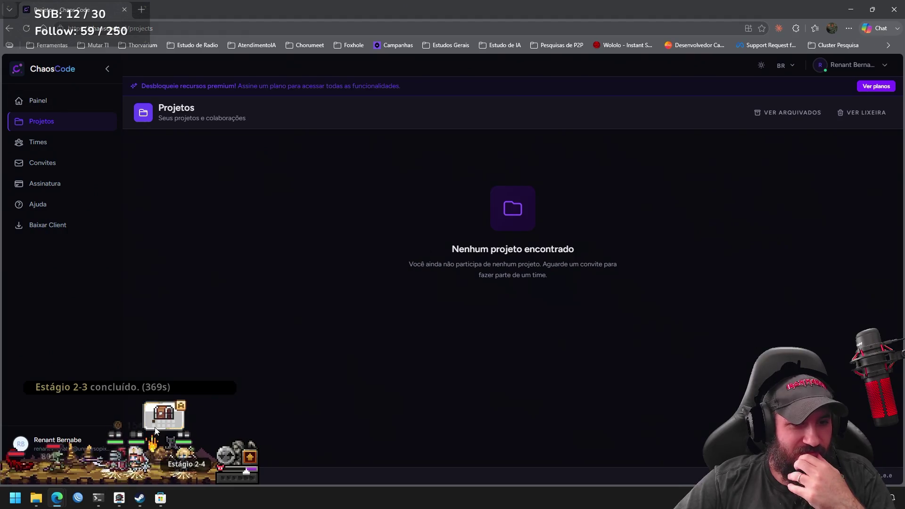
pyautogui.click(174, 413)
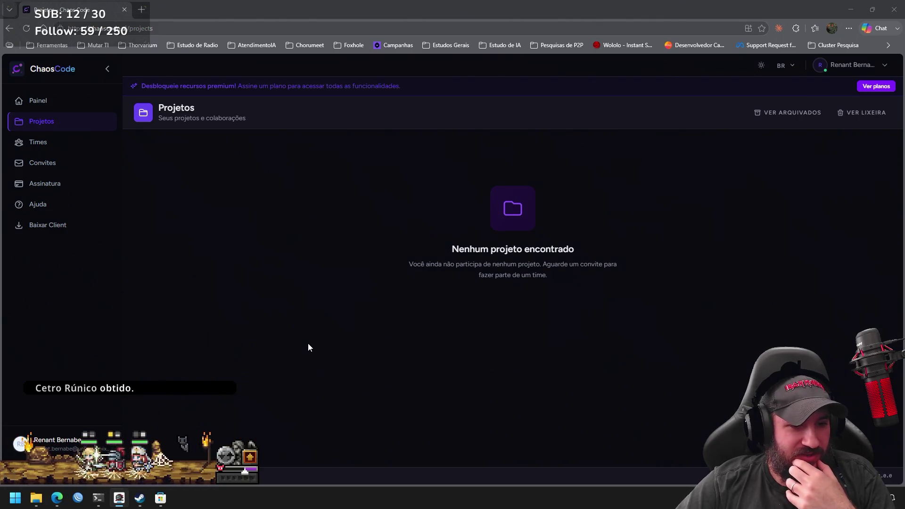
# Open the hero's inventory and the Cubo panel, switching the cube to Alquimia mode.
pyautogui.click(252, 456)
pyautogui.moveTo(70, 248)
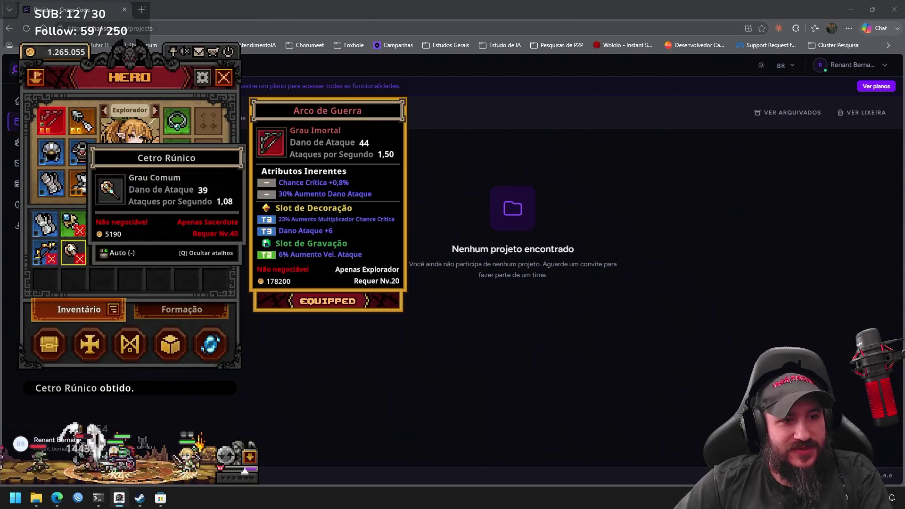
pyautogui.moveTo(195, 231)
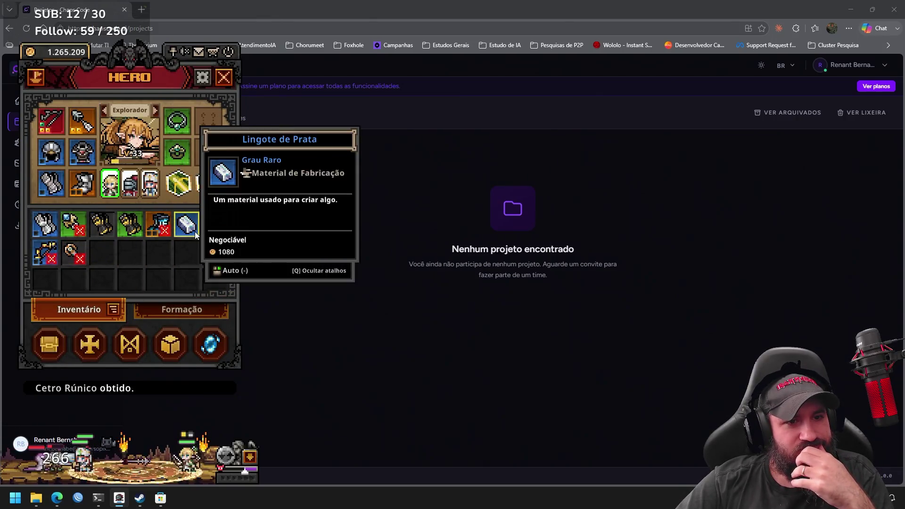
pyautogui.click(181, 344)
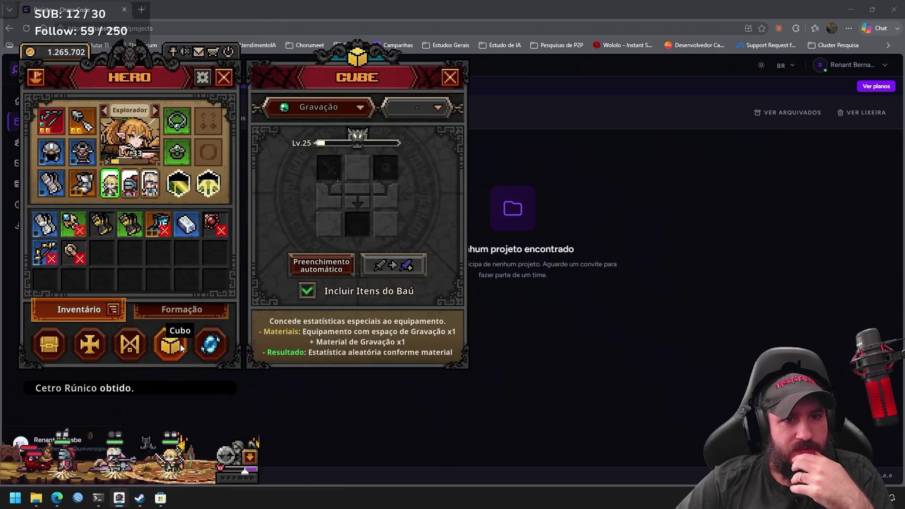
pyautogui.click(361, 108)
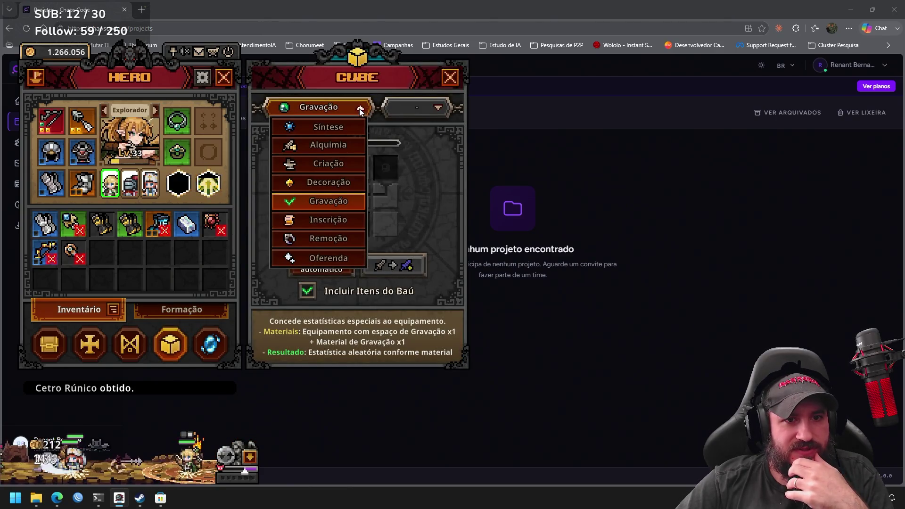
pyautogui.click(349, 146)
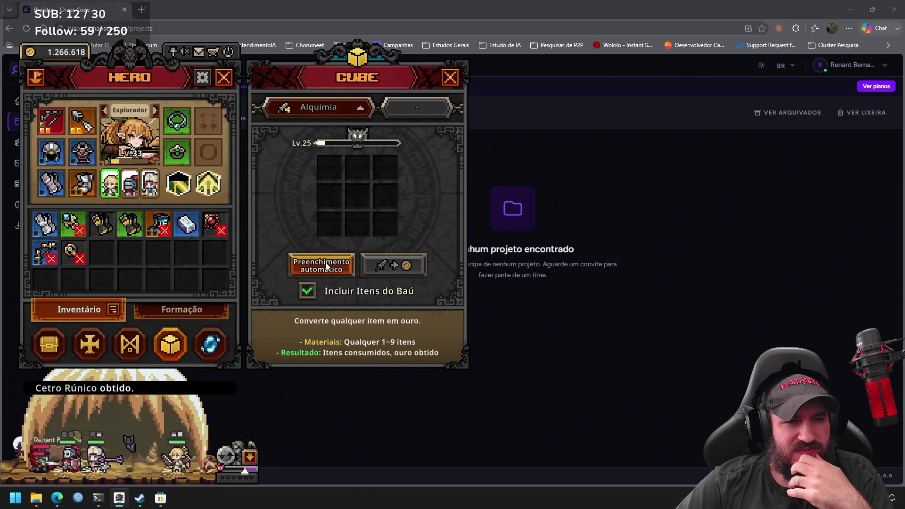
# Switch the cube to Criação, choose a main weapon, check the level list, then close the Cube.
pyautogui.click(347, 113)
pyautogui.click(336, 167)
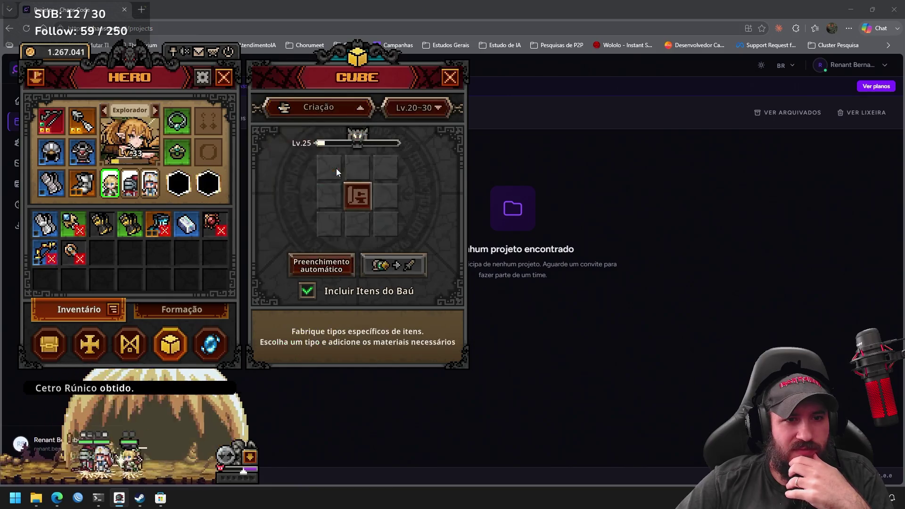
pyautogui.click(358, 195)
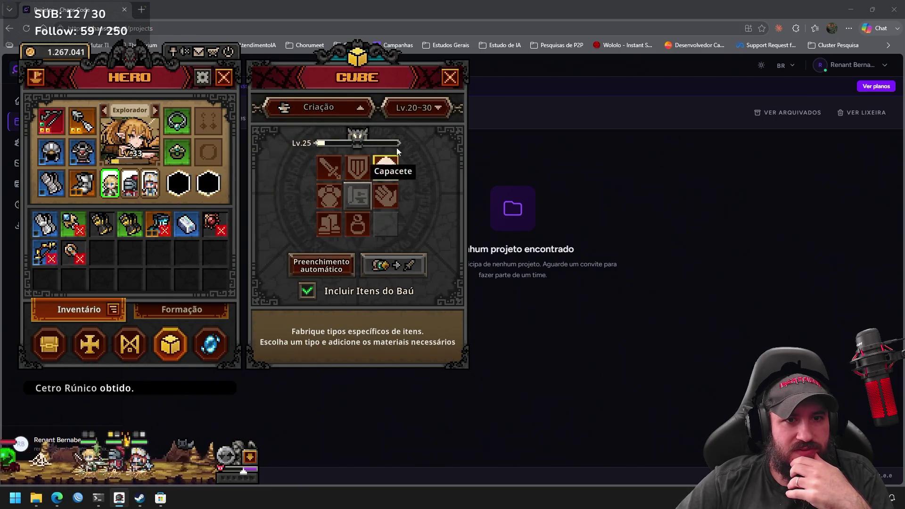
pyautogui.click(430, 106)
pyautogui.click(430, 107)
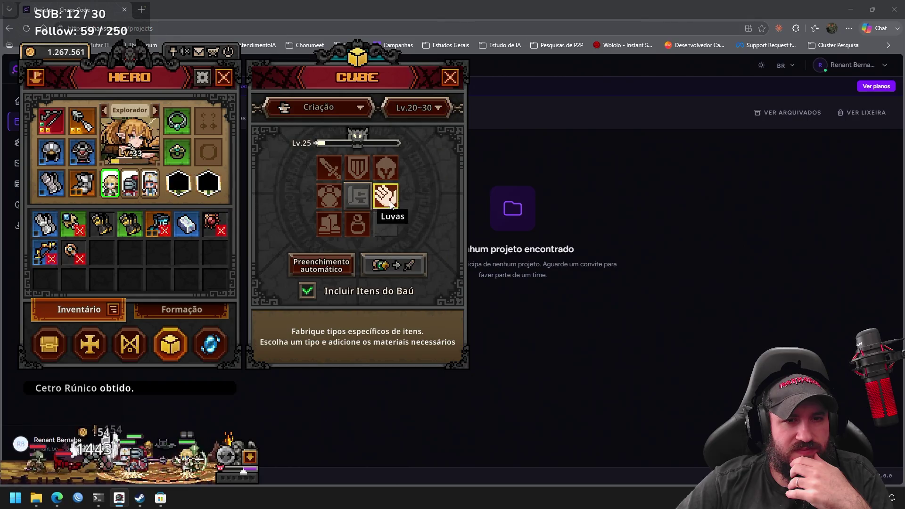
pyautogui.click(329, 168)
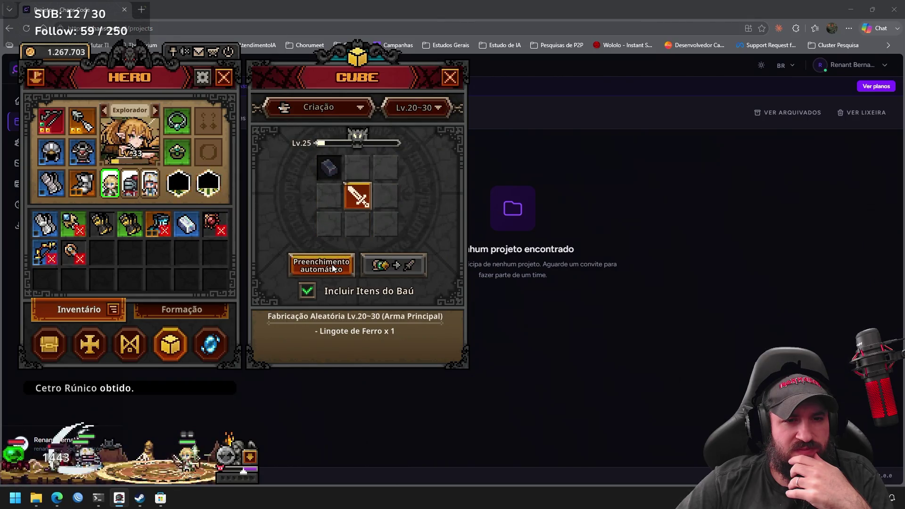
pyautogui.click(421, 111)
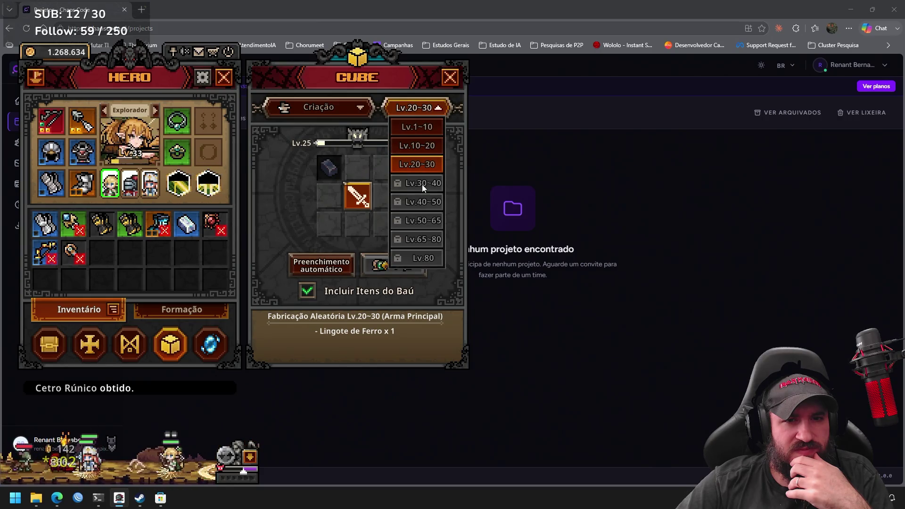
pyautogui.click(454, 79)
pyautogui.click(455, 80)
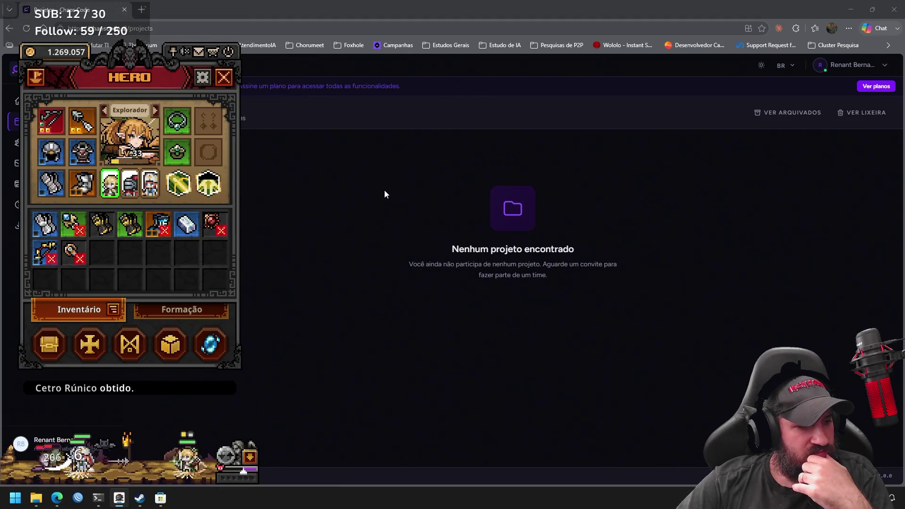
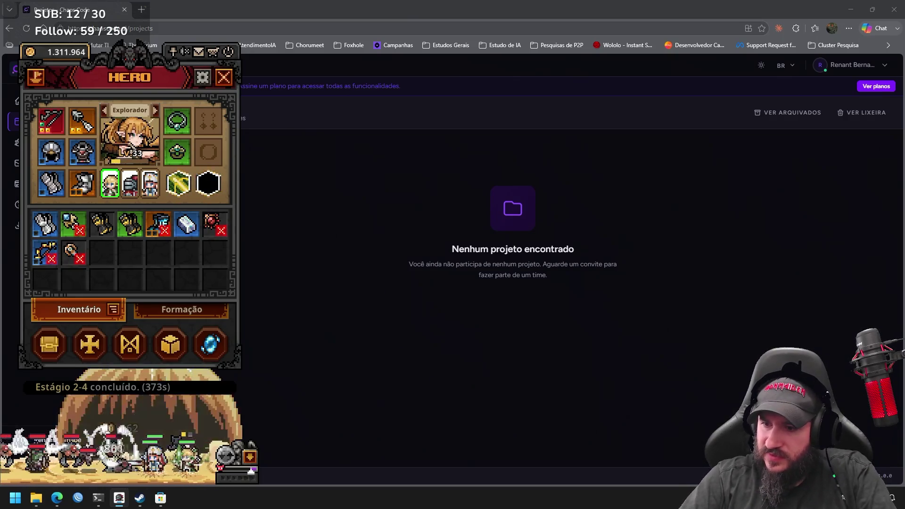
# Close Microsoft Store and relaunch it from a Start search for 'store'.
pyautogui.click(161, 498)
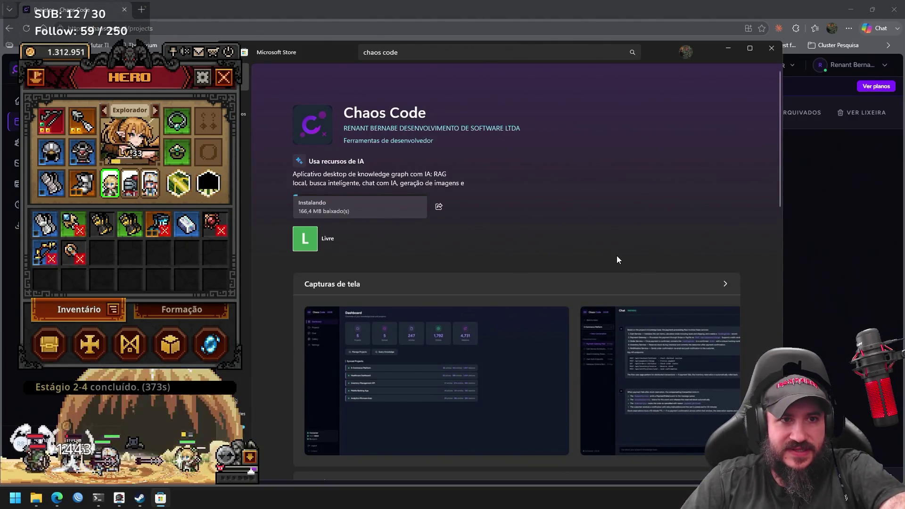
pyautogui.click(769, 49)
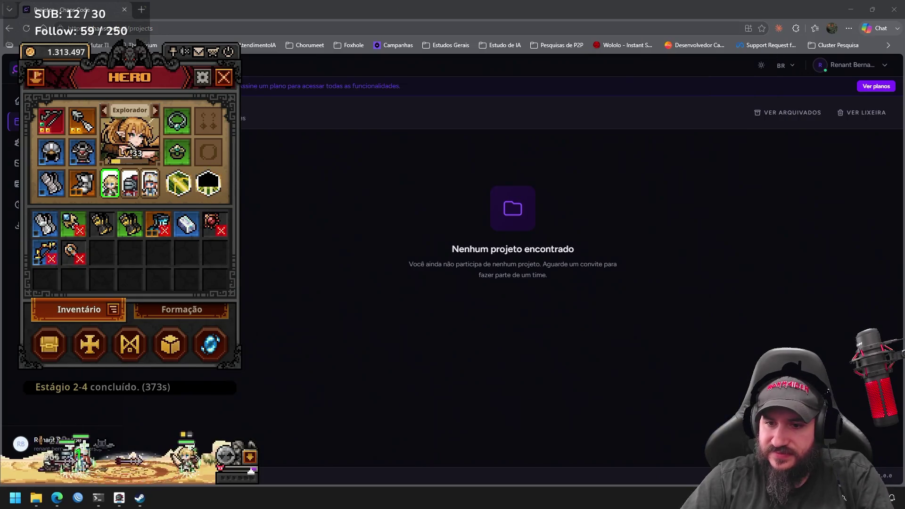
pyautogui.press('super')
pyautogui.write('steam')
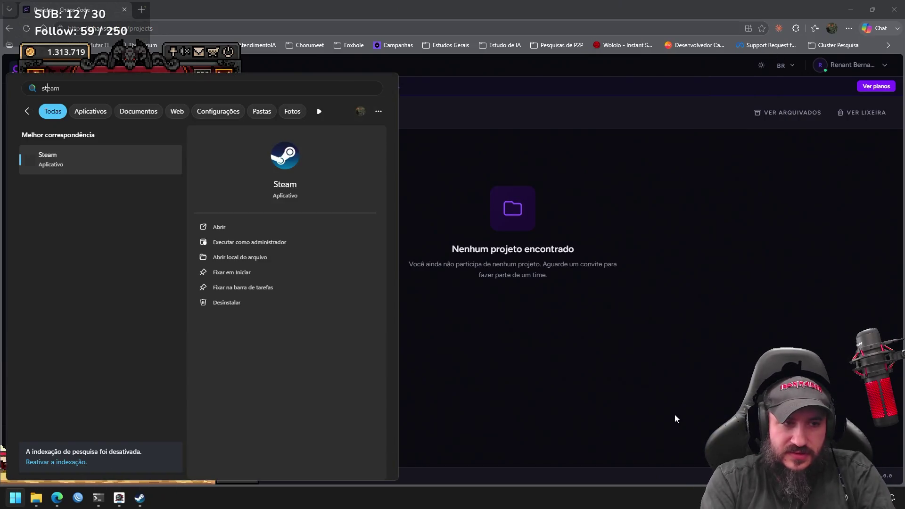
pyautogui.press('BackSpace')
pyautogui.press('BackSpace')
pyautogui.press('BackSpace')
pyautogui.write('store')
pyautogui.press('Return')
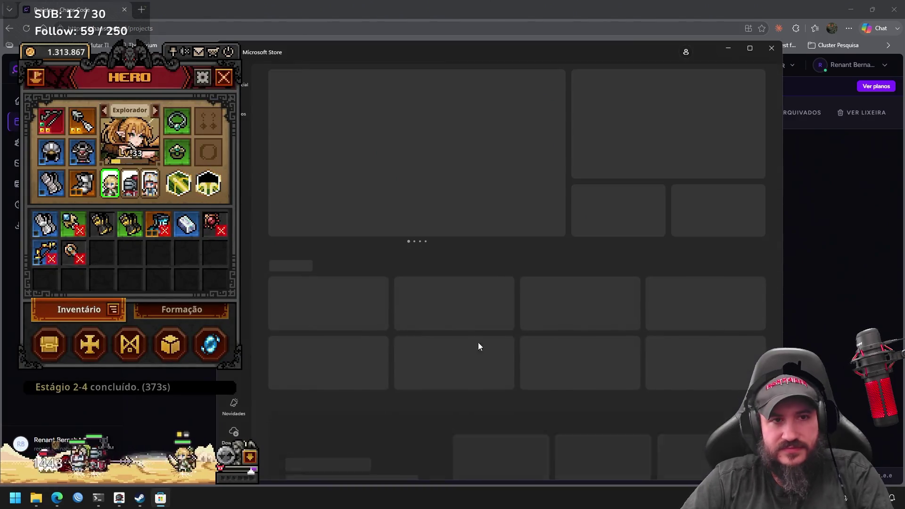
# Rerun the recent 'chaos code' Store search and open the Chaos Code app page.
pyautogui.click(467, 51)
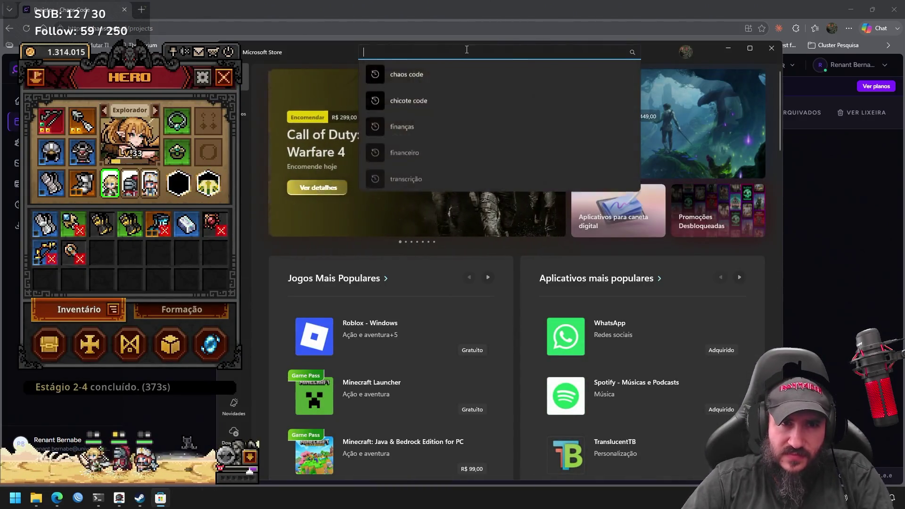
pyautogui.click(434, 78)
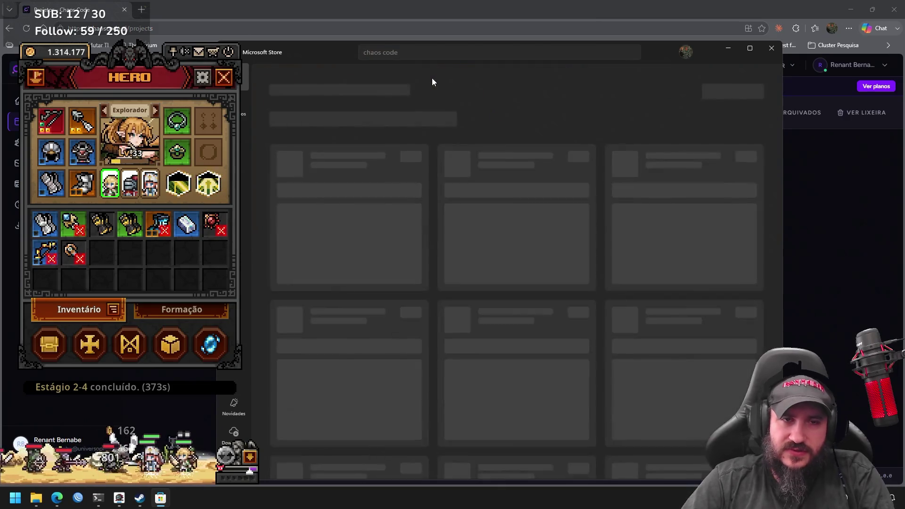
pyautogui.click(386, 179)
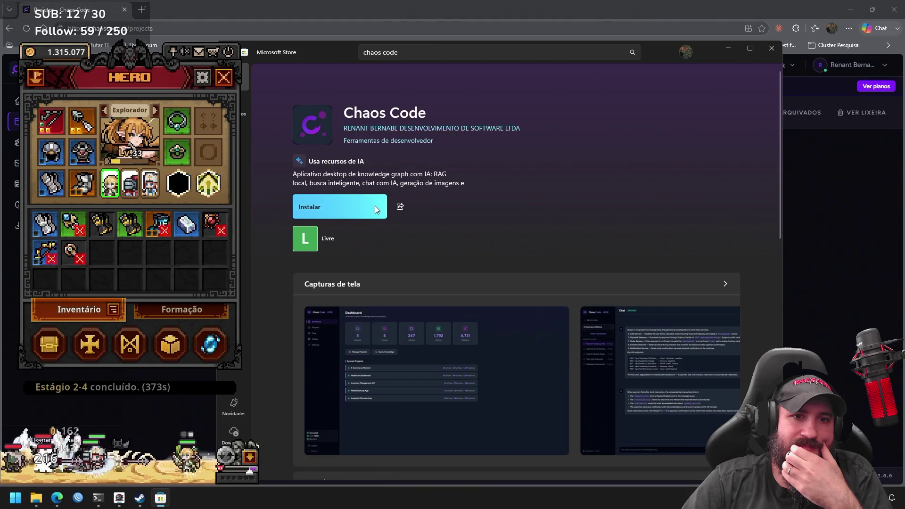
# Queue the Chaos Code install and look through all three of its screenshots.
pyautogui.click(375, 209)
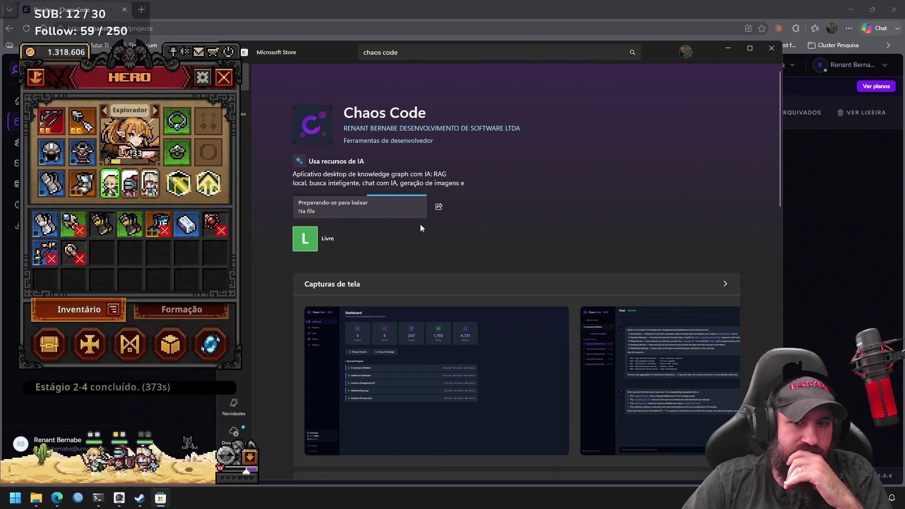
pyautogui.click(438, 336)
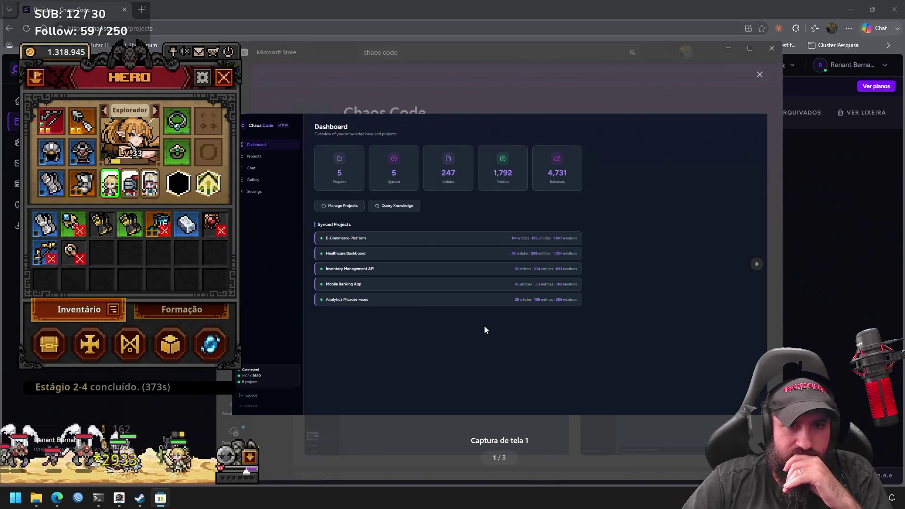
pyautogui.click(759, 265)
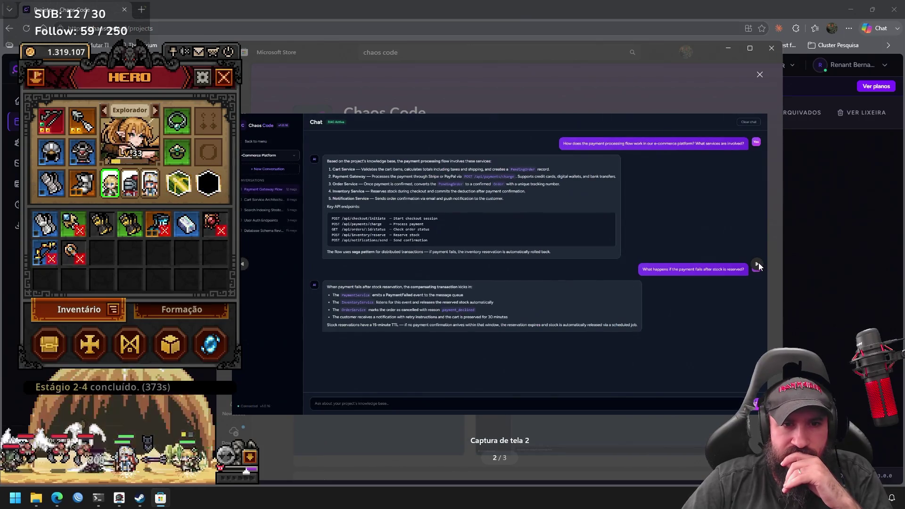
pyautogui.click(759, 266)
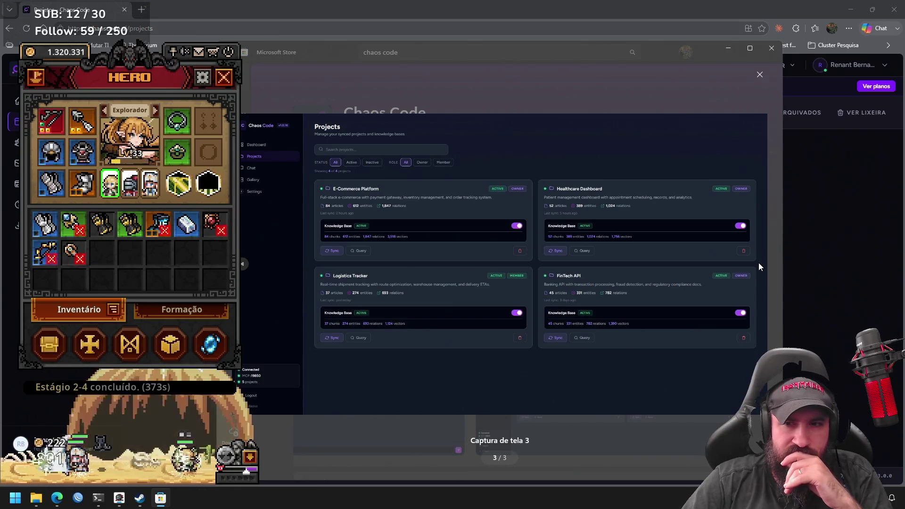
pyautogui.press('Escape')
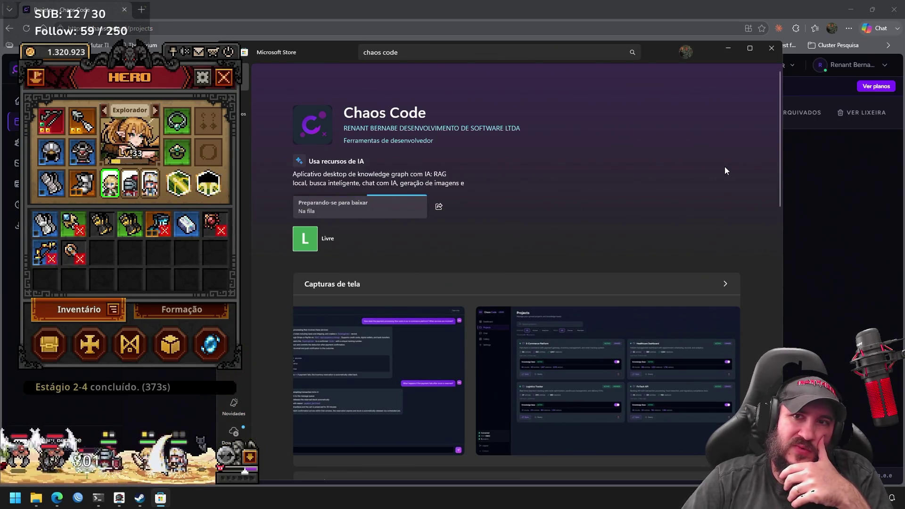
pyautogui.click(230, 75)
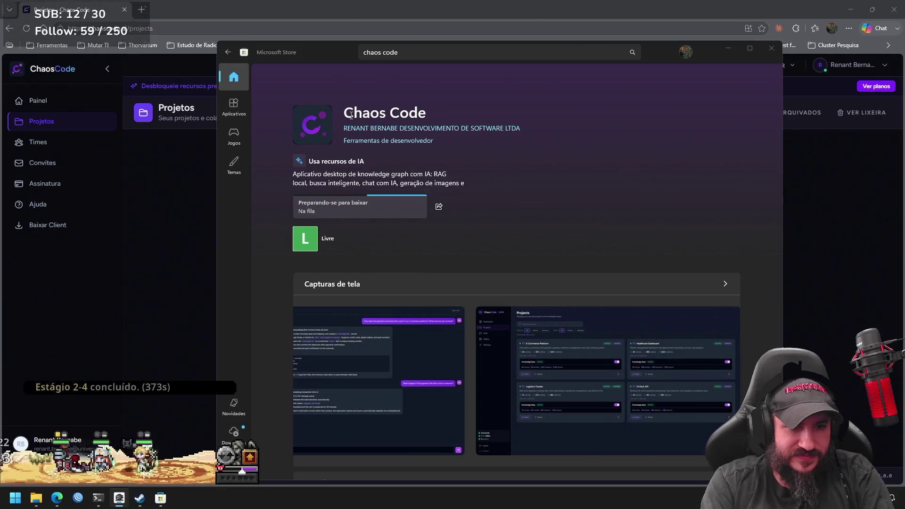
# View the Downloads list, run 'Verificar se há atualizações', and minimize the Store.
pyautogui.click(236, 433)
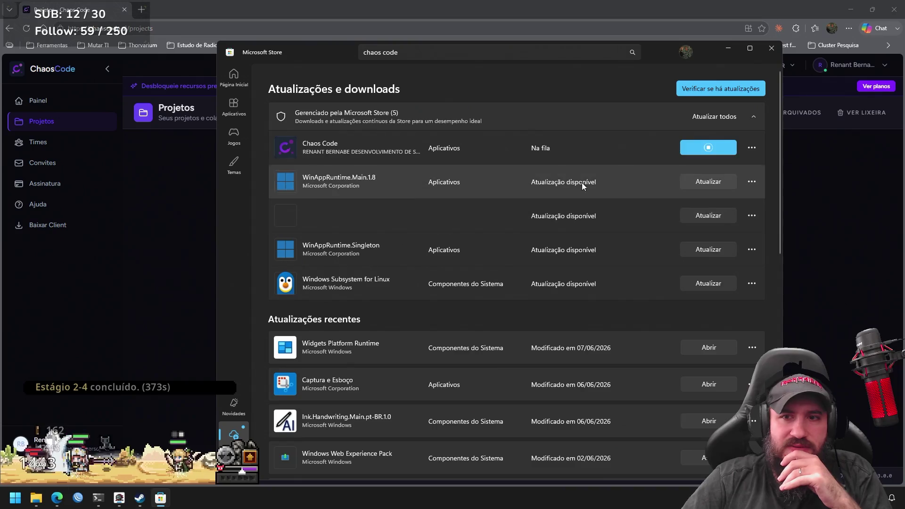
pyautogui.click(731, 89)
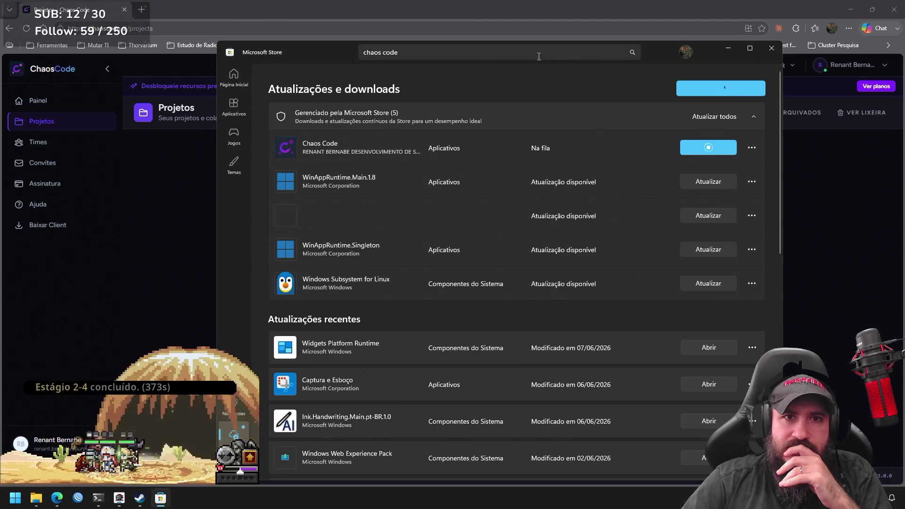
pyautogui.click(198, 61)
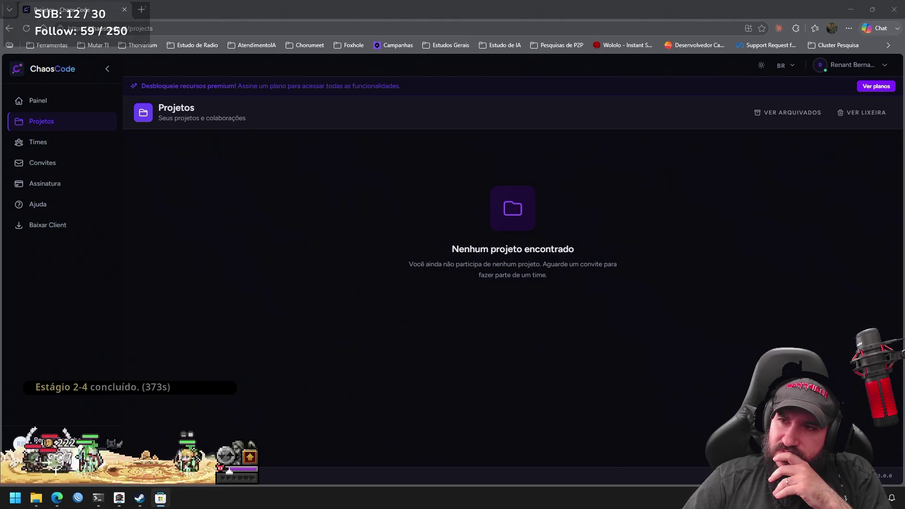
# Launch Chaos Code from the Store, authorize its OAuth sign-in, and switch to Chaos Code v3.
pyautogui.moveTo(904, 82)
pyautogui.mouseDown()
pyautogui.moveTo(647, 80)
pyautogui.moveTo(487, 94)
pyautogui.moveTo(326, 70)
pyautogui.mouseUp()
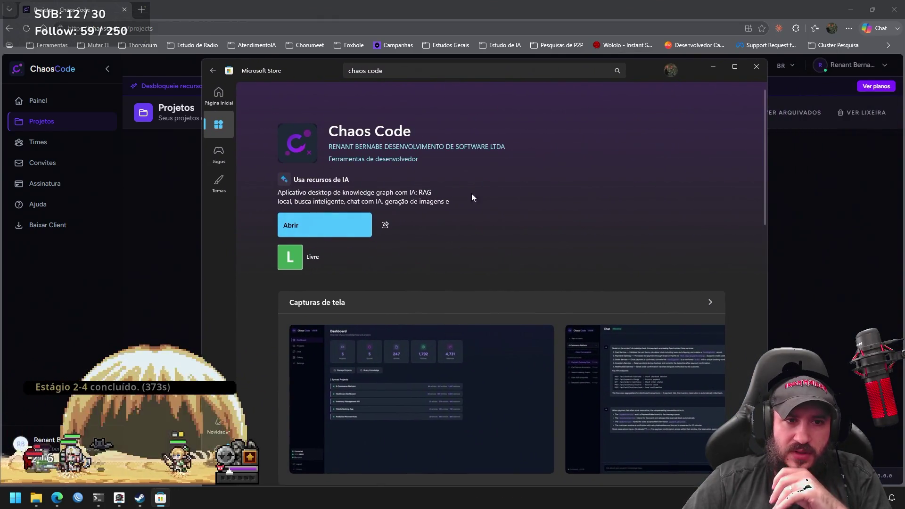
pyautogui.click(324, 225)
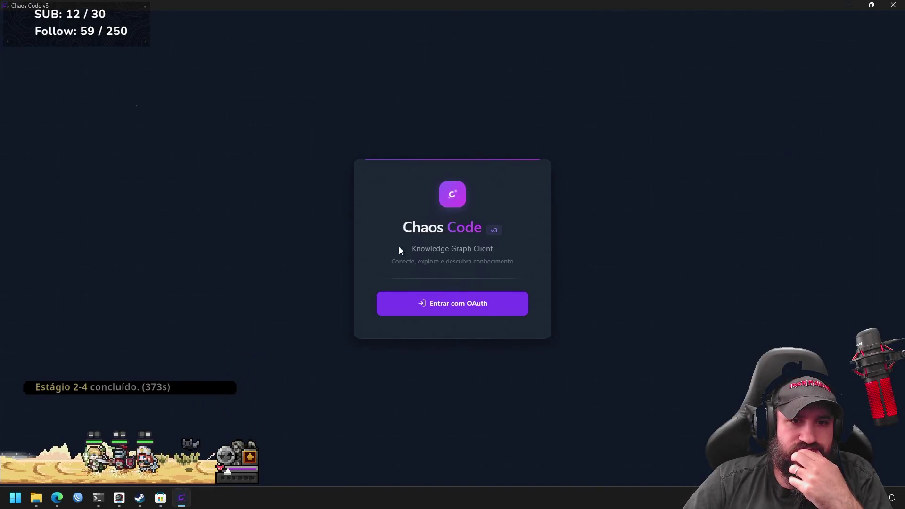
pyautogui.click(478, 307)
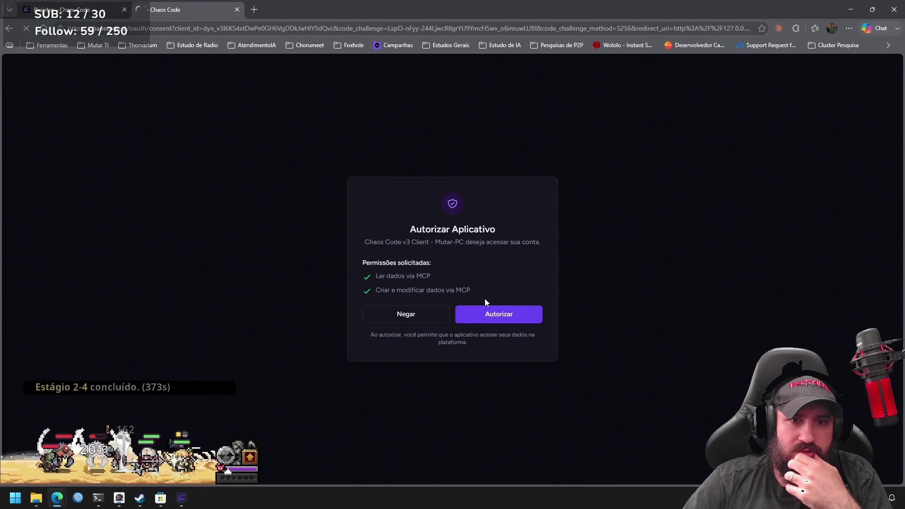
pyautogui.click(487, 312)
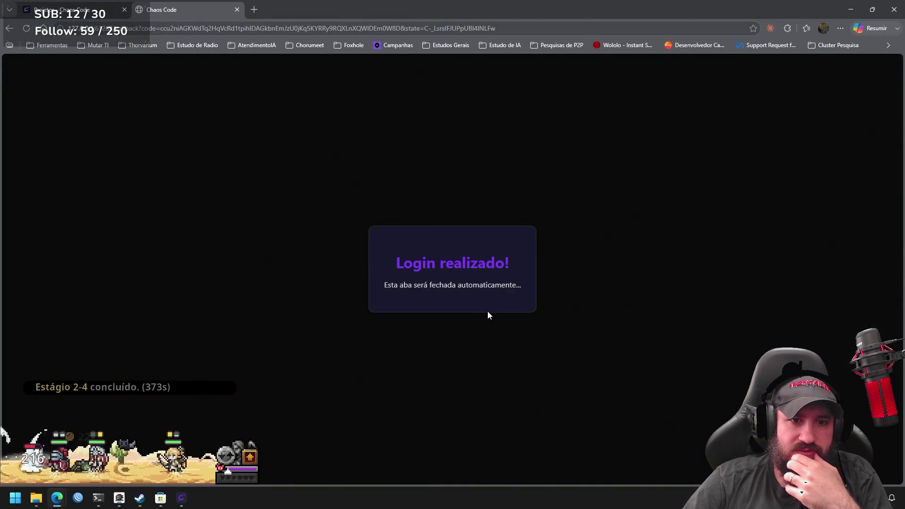
pyautogui.click(237, 10)
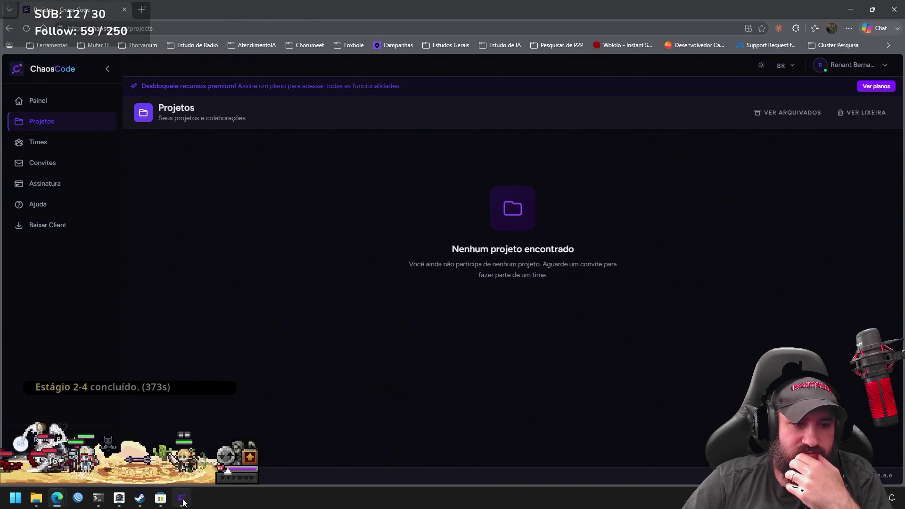
pyautogui.click(182, 498)
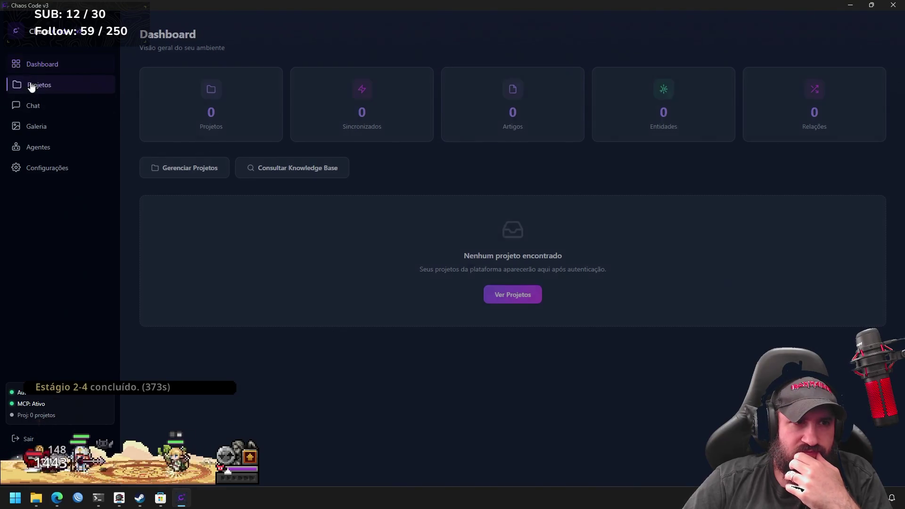
# Visit the Projects, Chat, Gallery and Agents pages, ending on client settings.
pyautogui.click(35, 86)
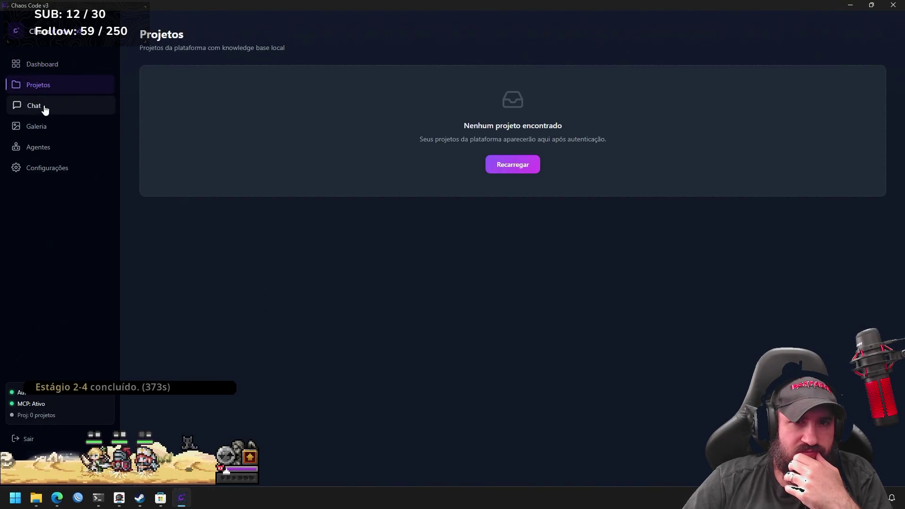
pyautogui.click(44, 109)
pyautogui.click(65, 90)
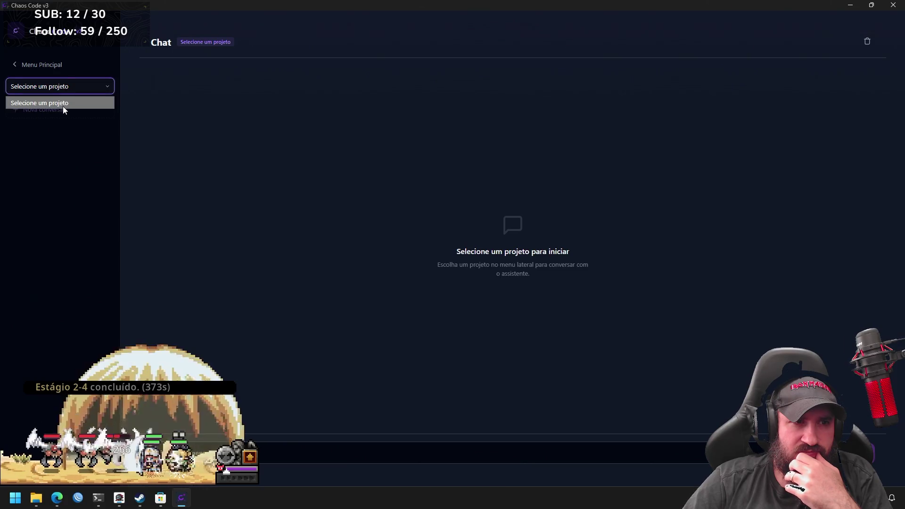
pyautogui.click(46, 65)
pyautogui.click(47, 129)
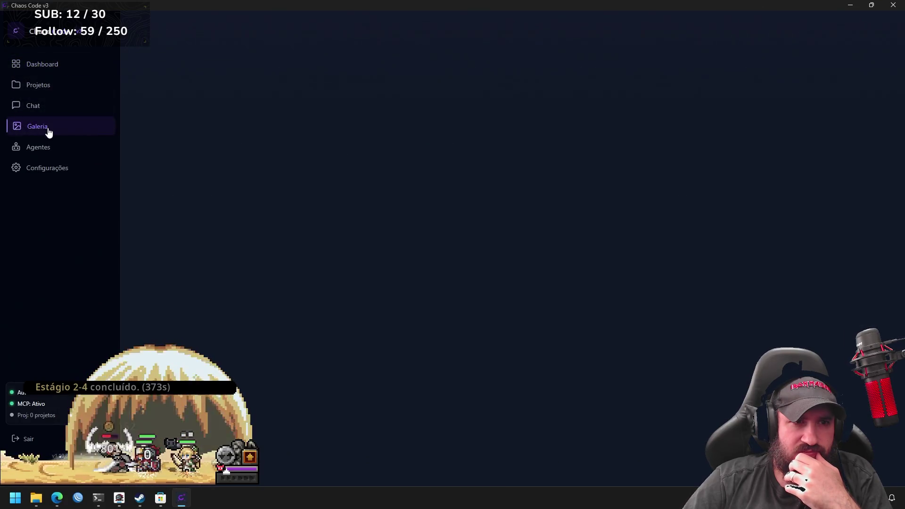
pyautogui.click(52, 147)
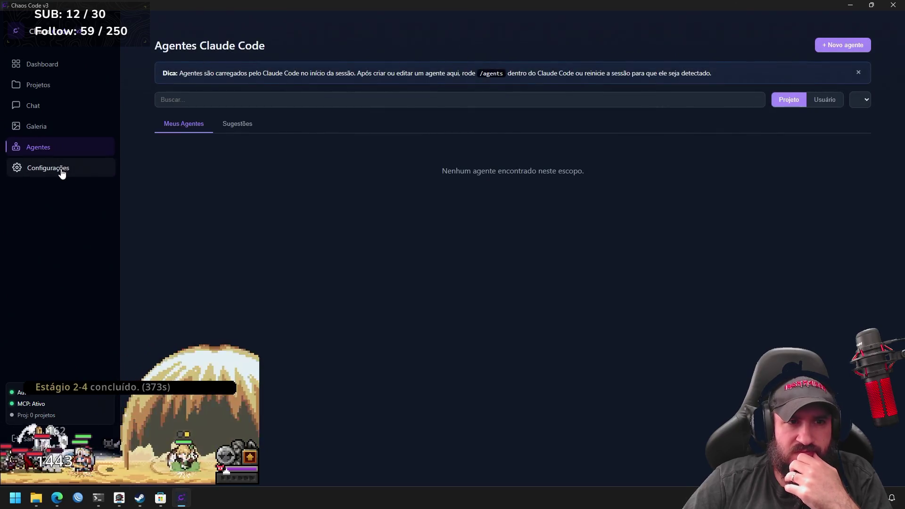
pyautogui.click(61, 172)
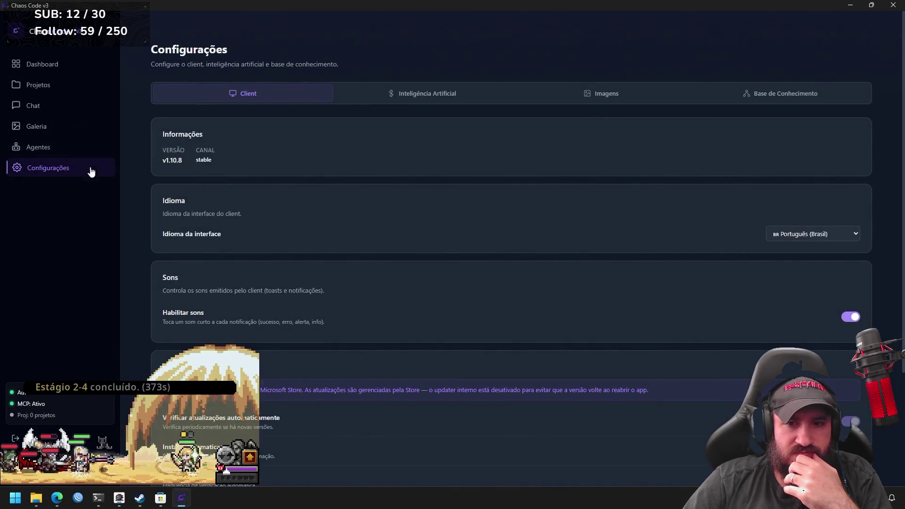
# Check for client updates, dismiss the update notice, and bring up the AI settings.
pyautogui.scroll(-3, 572, 208)
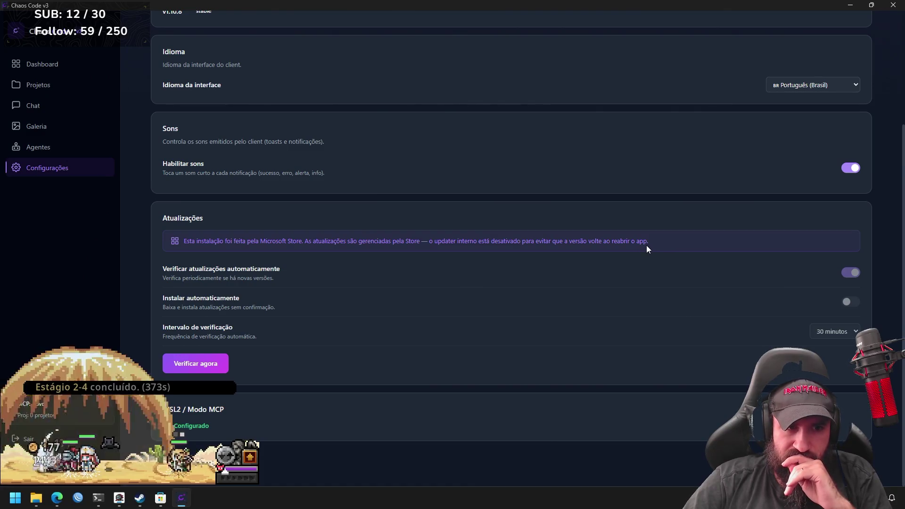
pyautogui.click(225, 367)
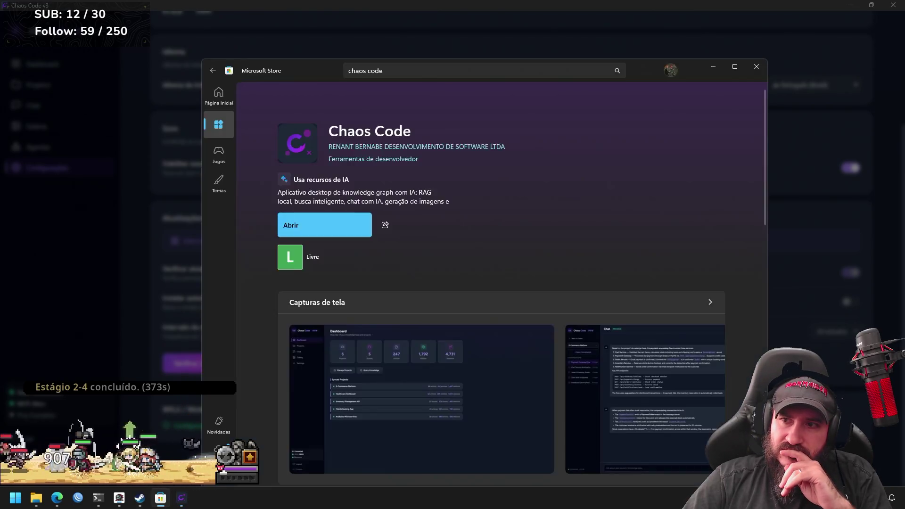
pyautogui.click(759, 71)
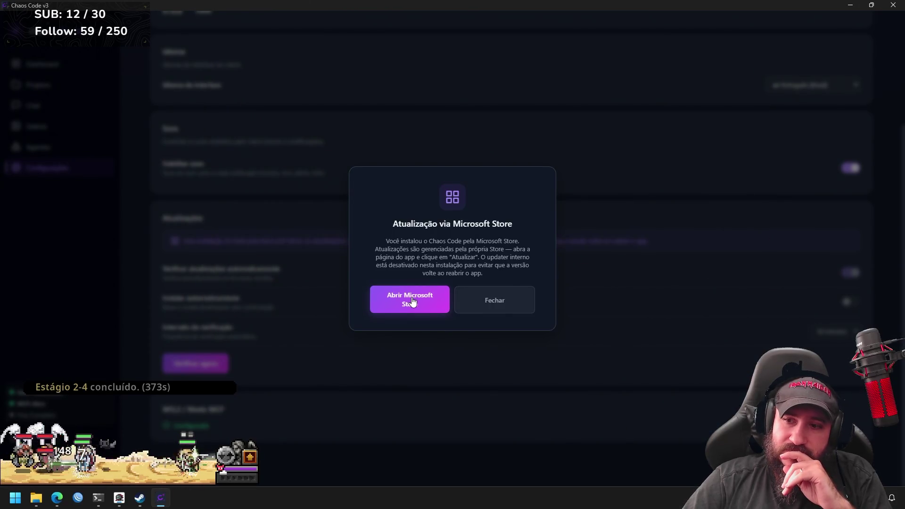
pyautogui.click(519, 310)
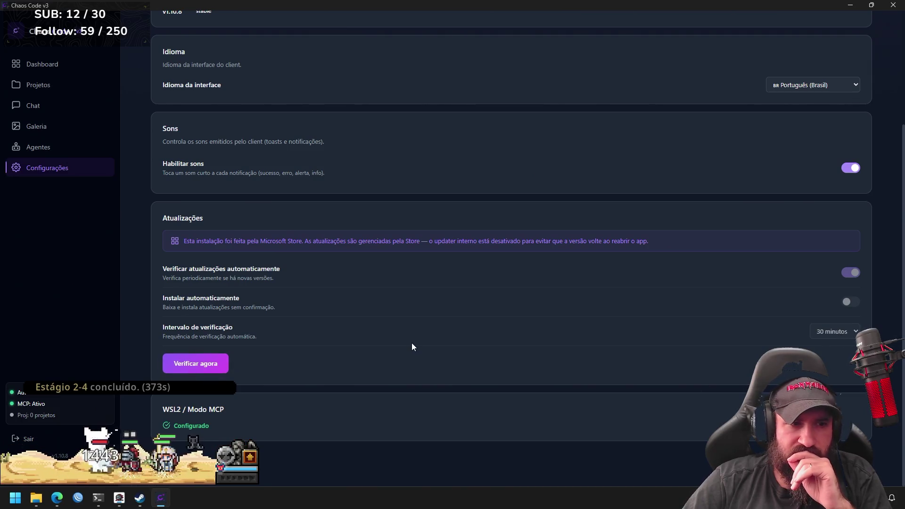
pyautogui.scroll(1, 410, 347)
pyautogui.scroll(2, 409, 348)
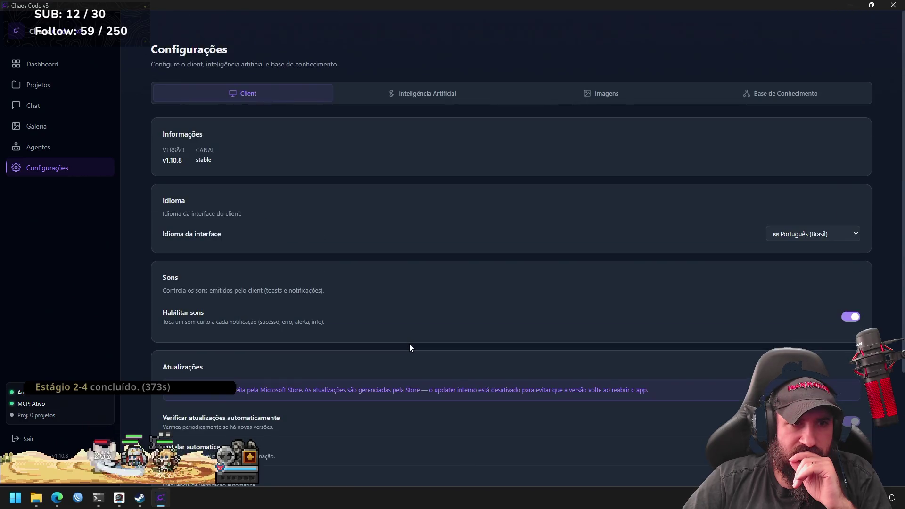
pyautogui.click(438, 103)
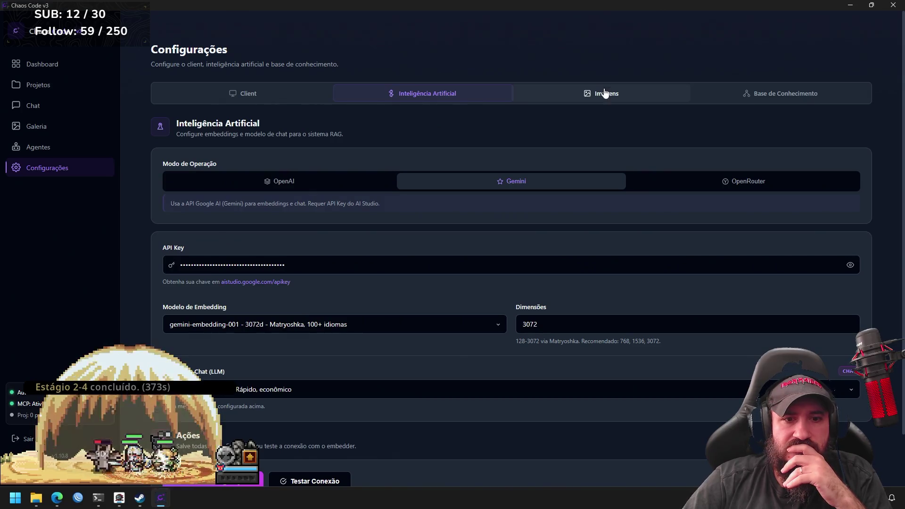
# Browse the Inteligência Artificial, Imagens and Base de Conhecimento settings tabs.
pyautogui.scroll(-1, 536, 296)
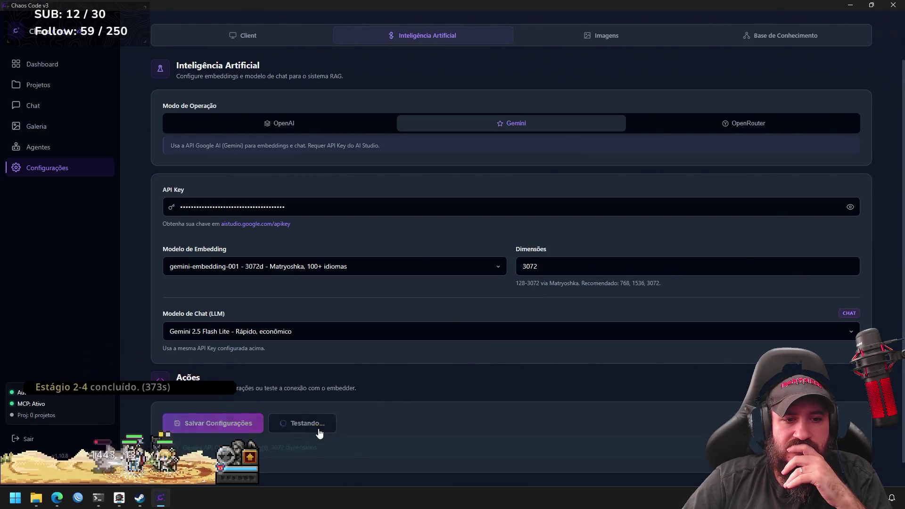
pyautogui.scroll(1, 613, 360)
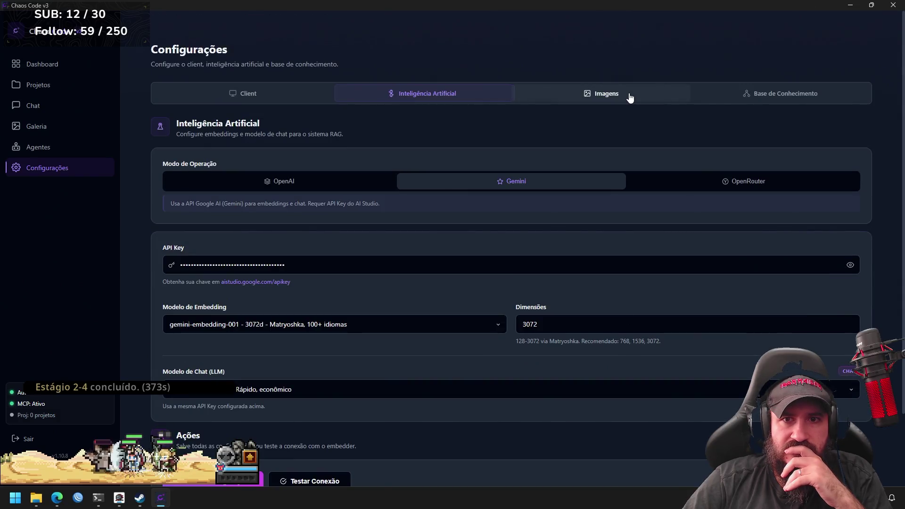
pyautogui.click(629, 95)
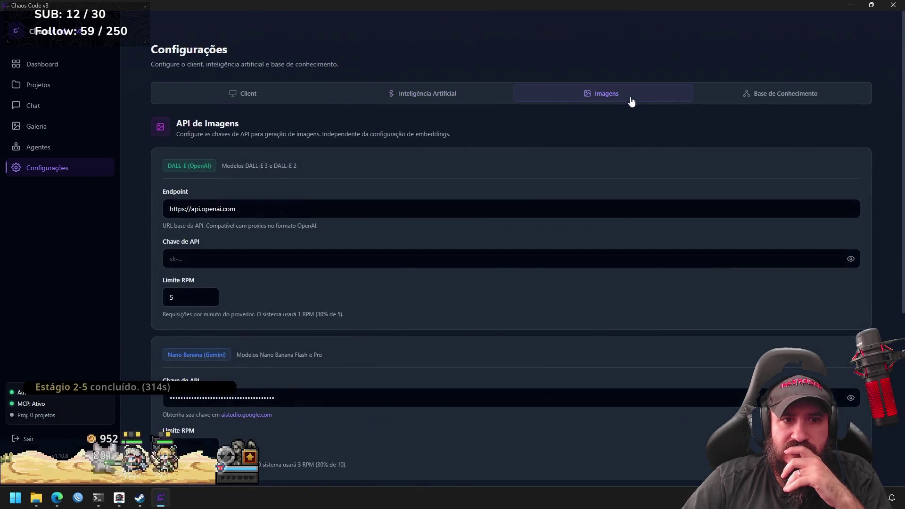
pyautogui.click(755, 97)
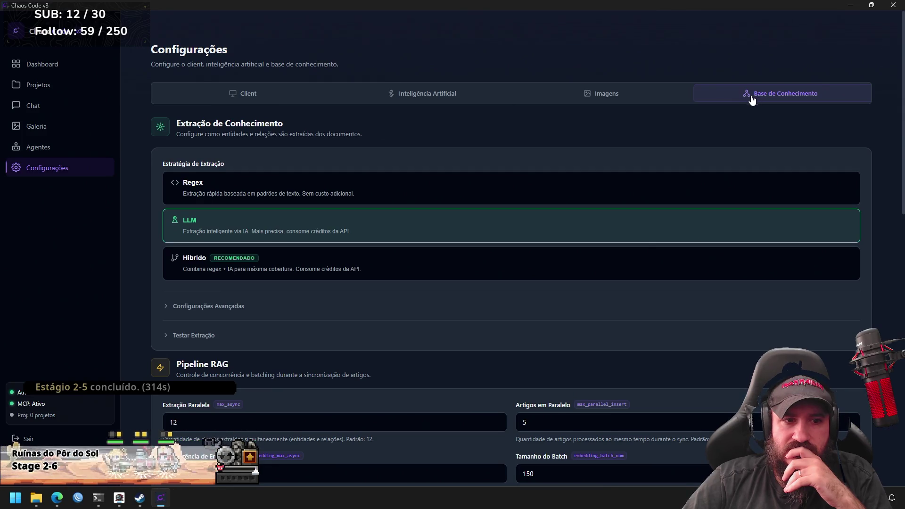
pyautogui.click(649, 96)
pyautogui.scroll(-4, 625, 162)
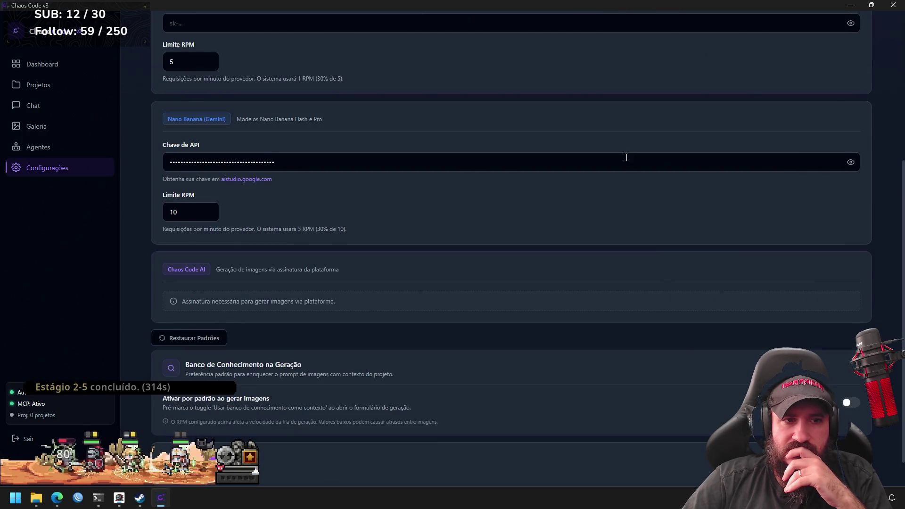
pyautogui.scroll(-1, 626, 161)
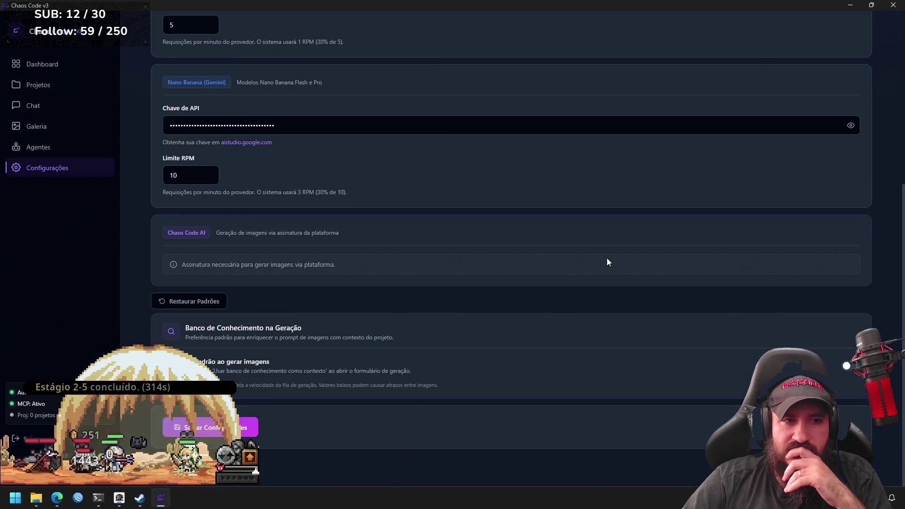
pyautogui.scroll(6, 607, 261)
# Recheck knowledge base settings, return to Dashboard, and close the desktop client.
pyautogui.click(763, 98)
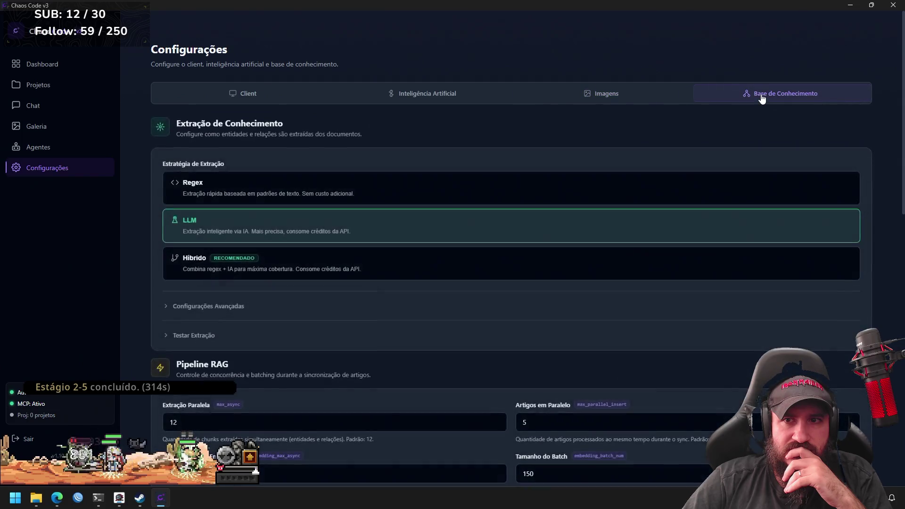
pyautogui.scroll(-6, 649, 277)
pyautogui.scroll(-1, 642, 278)
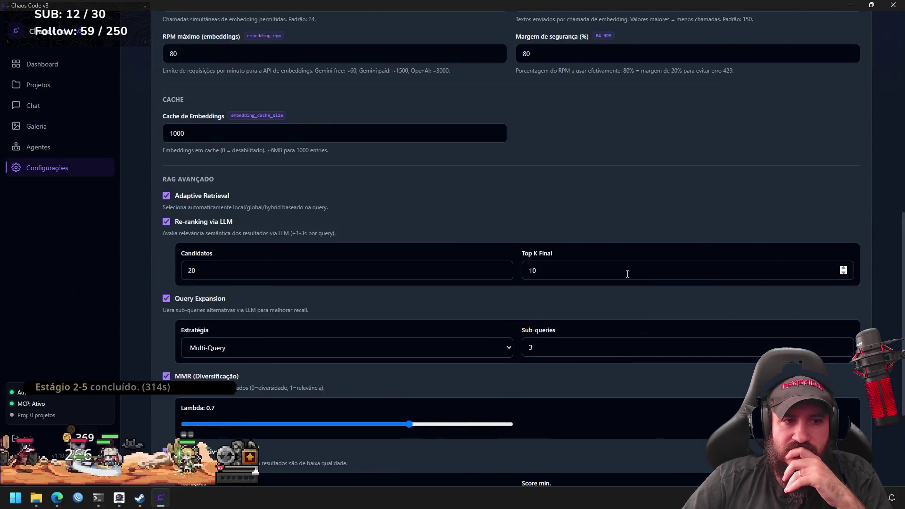
pyautogui.click(56, 69)
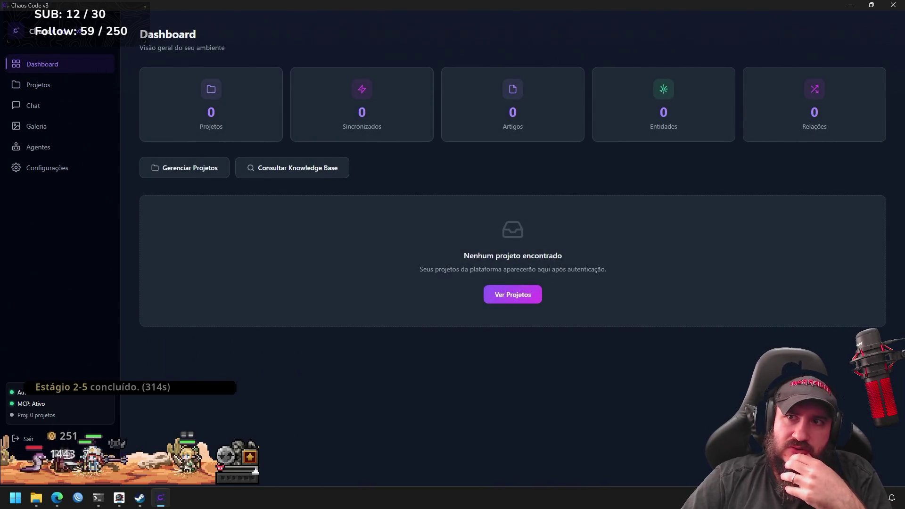
pyautogui.click(893, 7)
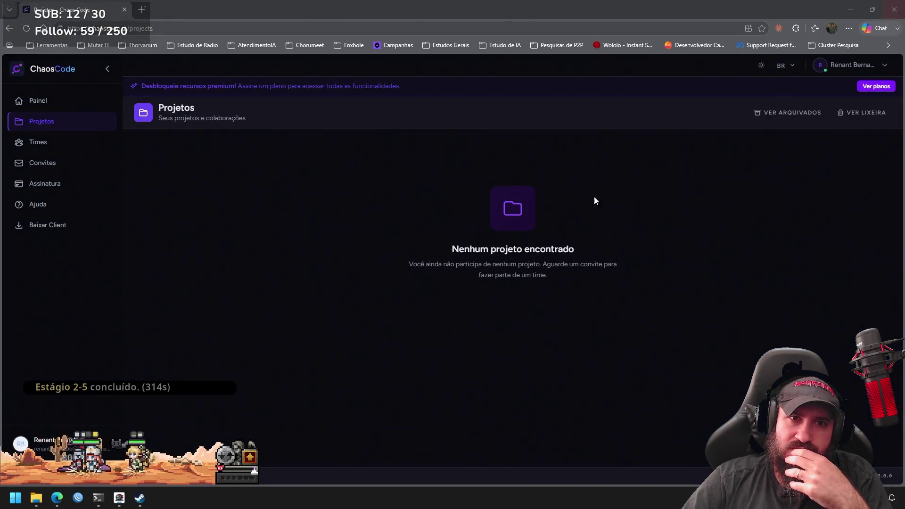
pyautogui.click(45, 148)
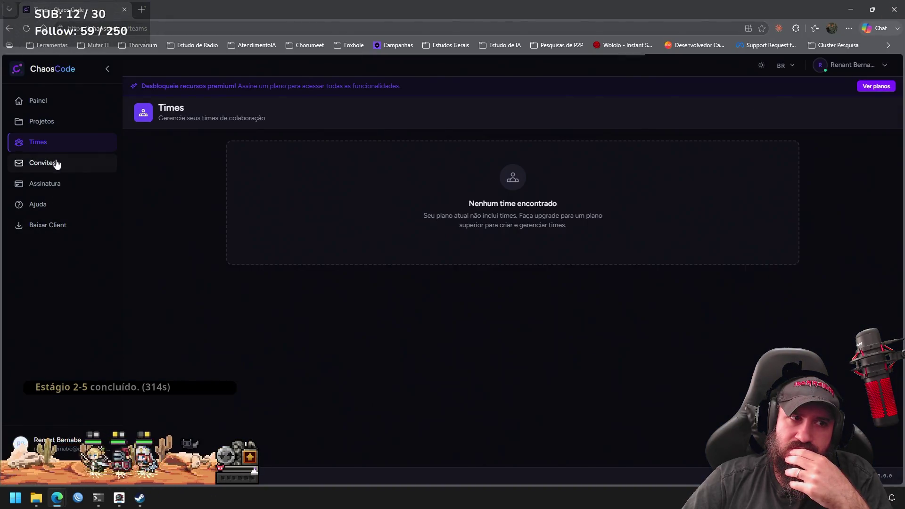
# Visit the Convites, Assinatura, Ajuda and Baixar Client web pages.
pyautogui.click(57, 165)
pyautogui.click(58, 186)
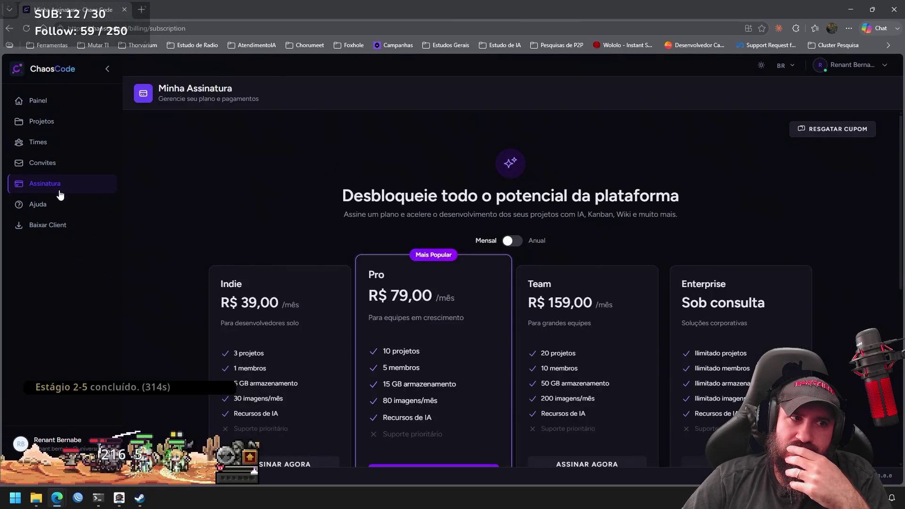
pyautogui.click(58, 206)
pyautogui.click(59, 226)
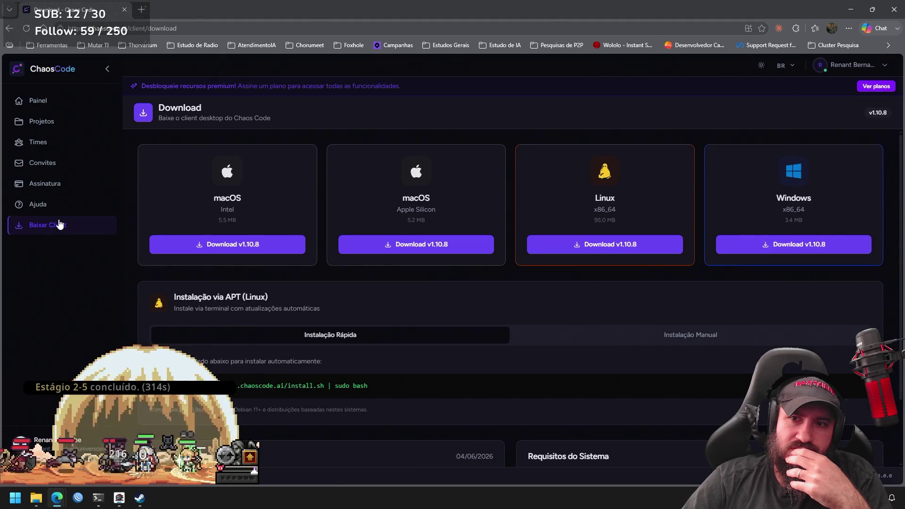
# Go back through Assinatura, Convites, Times and Projetos to the Painel dashboard.
pyautogui.click(58, 185)
pyautogui.click(60, 168)
pyautogui.click(62, 144)
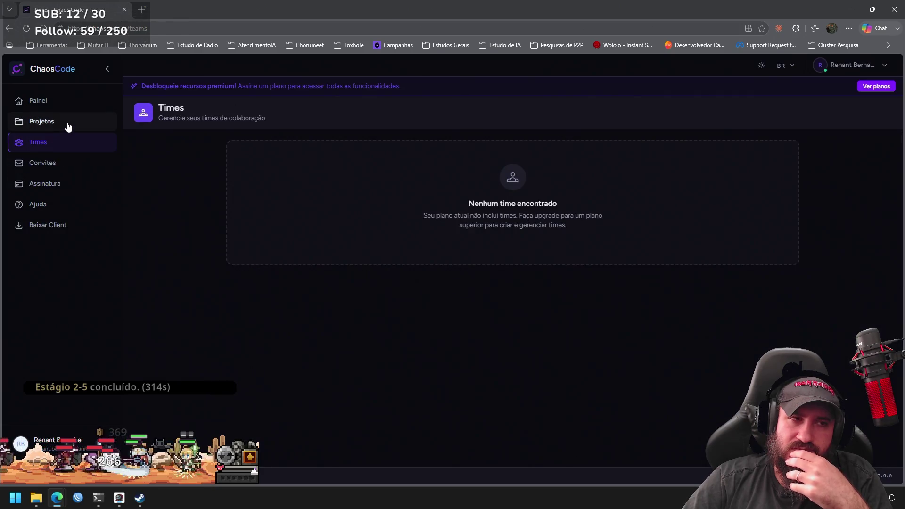
pyautogui.click(69, 117)
pyautogui.click(69, 105)
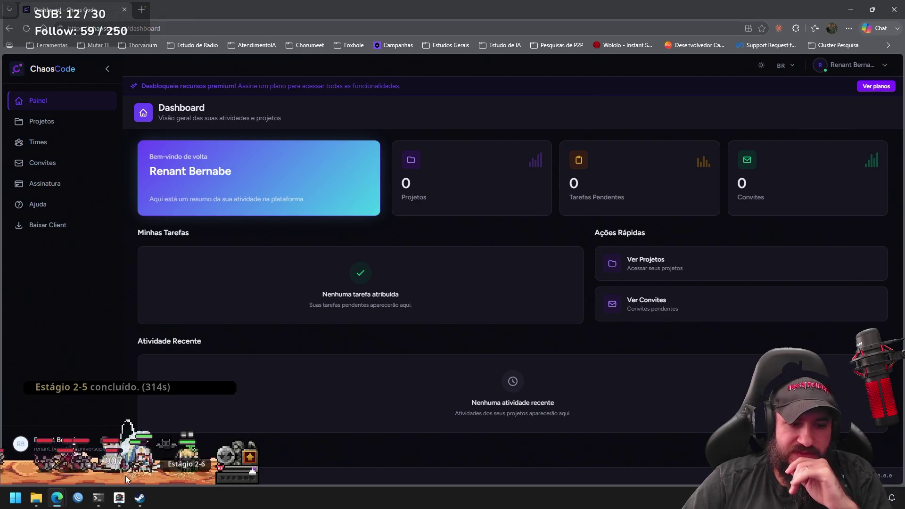
# Open 'Adicionar ou remover programas' in Windows Settings via a Start search for 'unist'.
pyautogui.press('super')
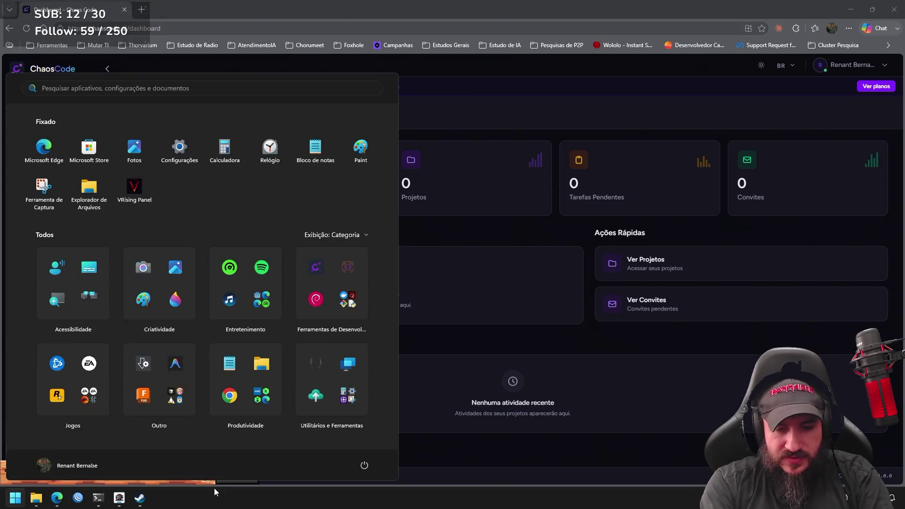
pyautogui.write('unista')
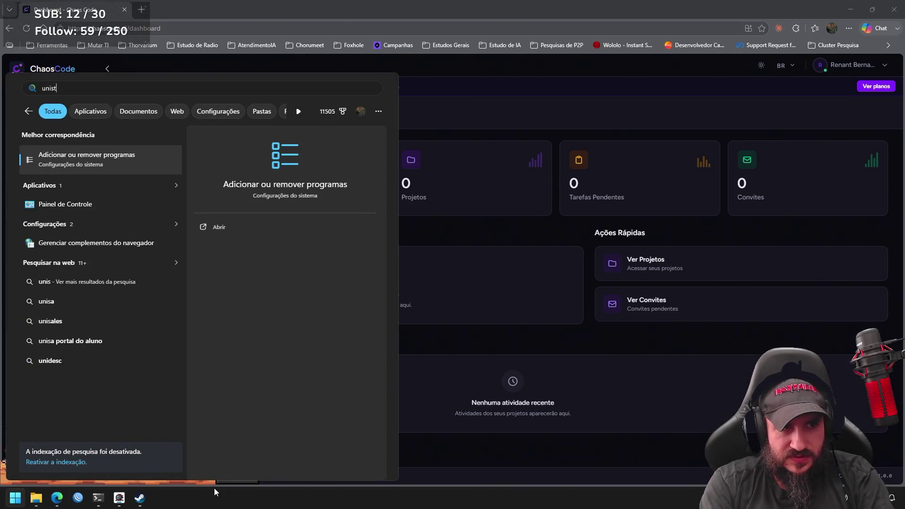
pyautogui.press('BackSpace')
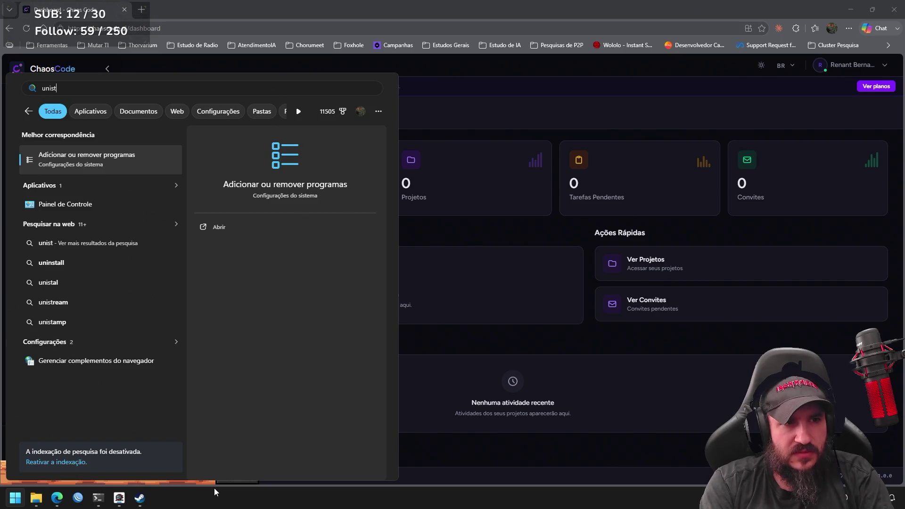
pyautogui.press('Return')
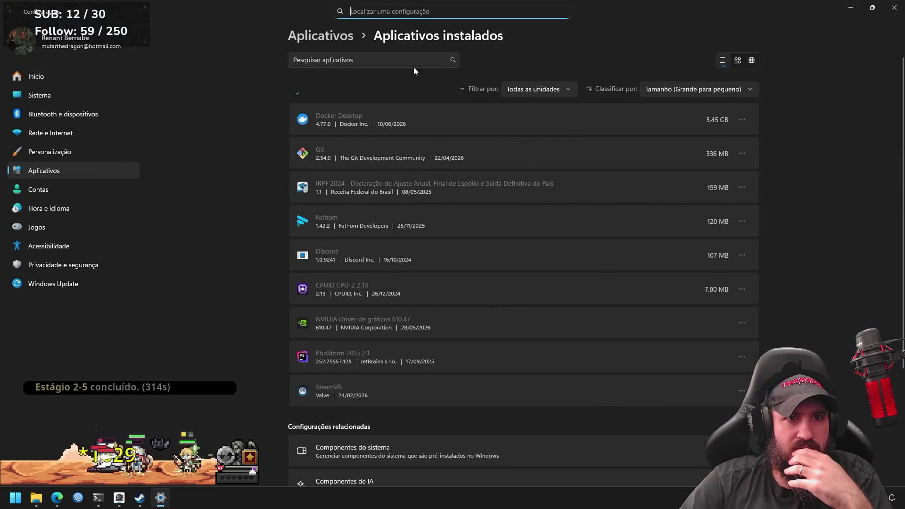
# Filter installed apps for 'chaos code', uninstall it, and close Settings.
pyautogui.click(401, 59)
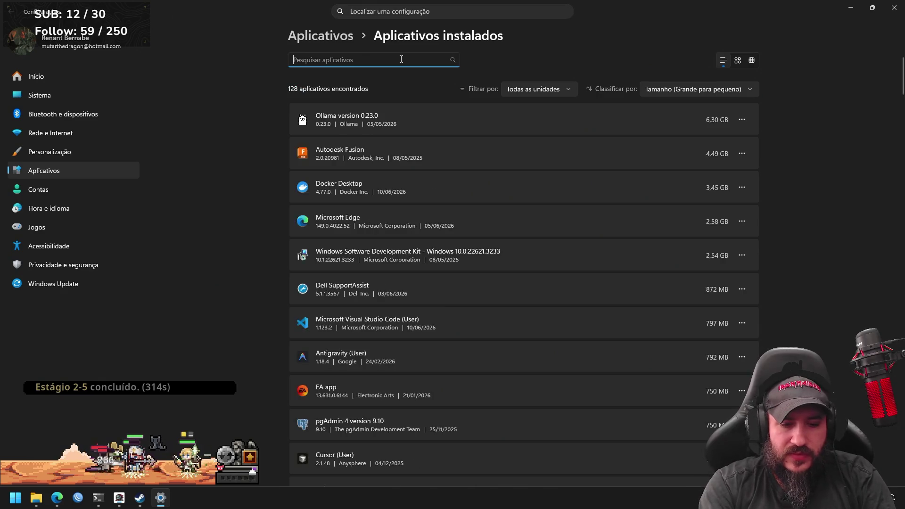
pyautogui.write('chaos code')
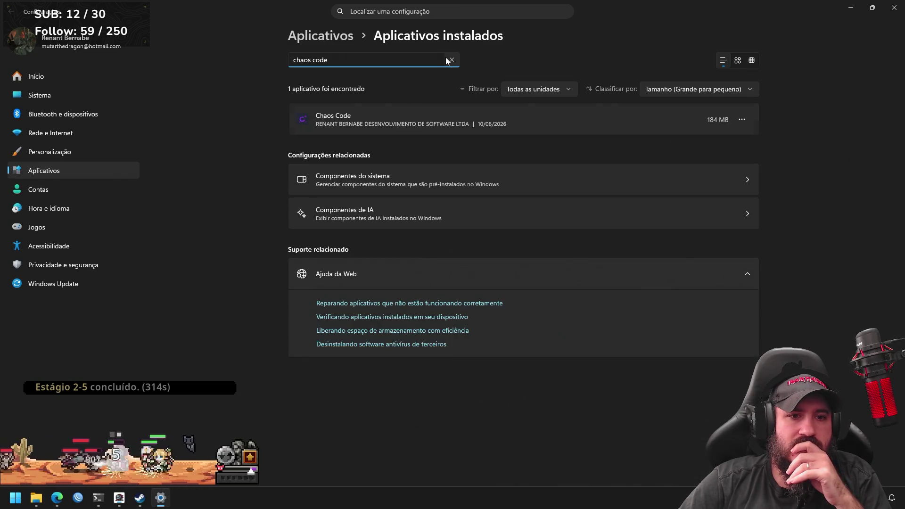
pyautogui.click(744, 119)
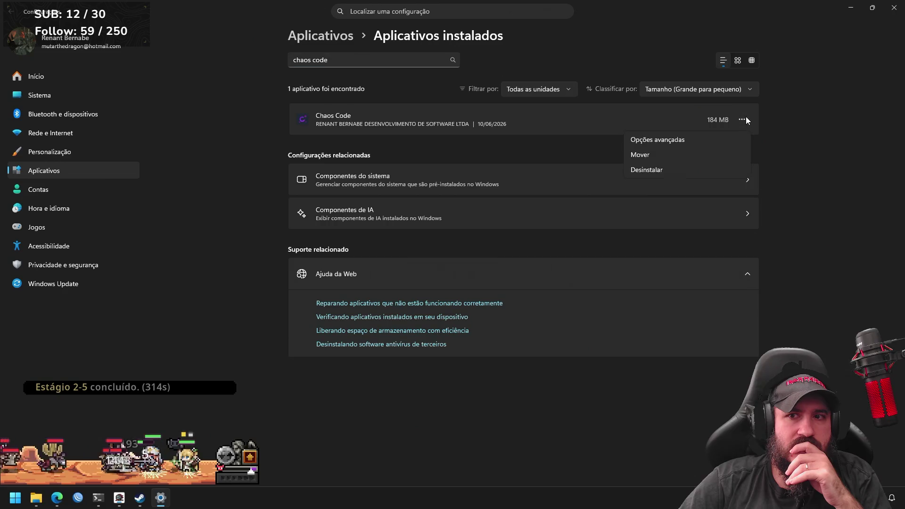
pyautogui.click(666, 169)
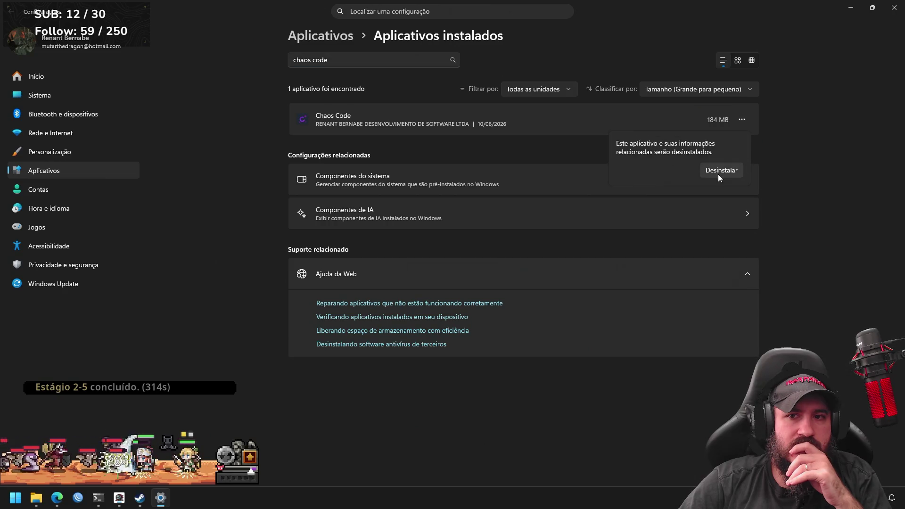
pyautogui.click(719, 173)
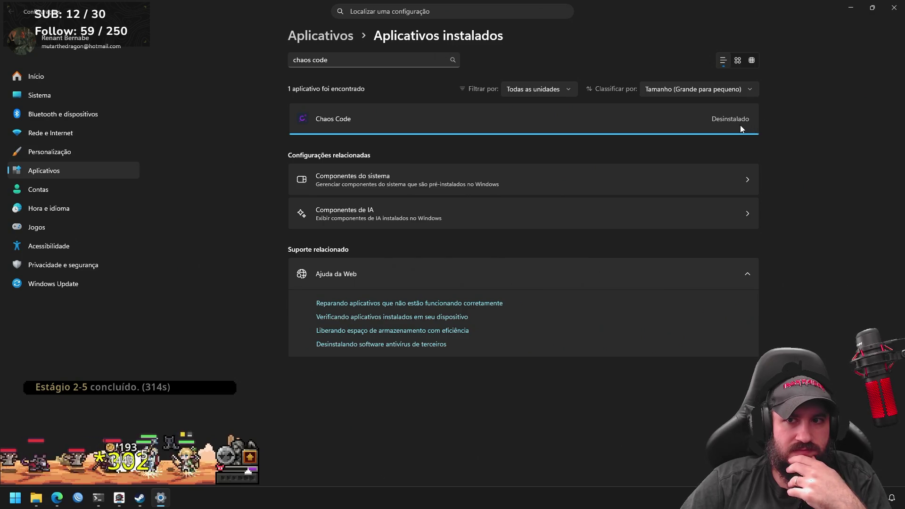
pyautogui.click(895, 9)
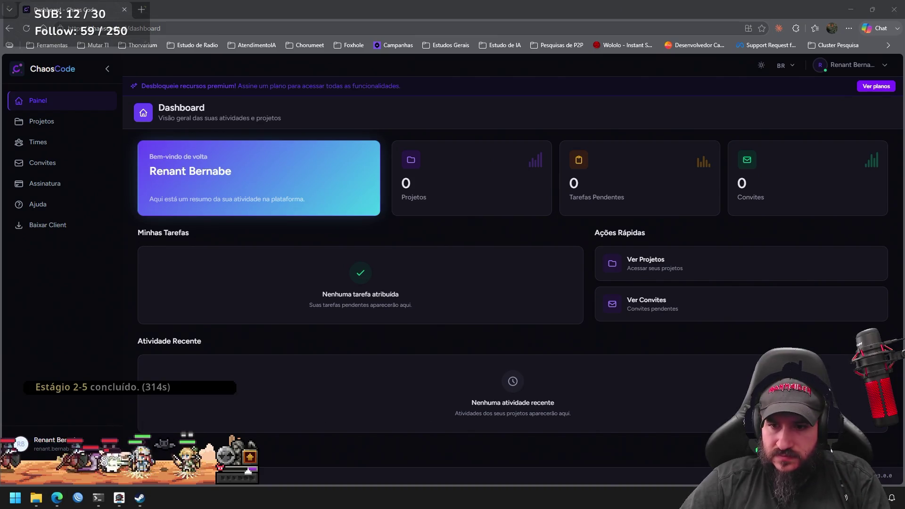
# Relaunch Microsoft Store, reopen the Chaos Code page, install the app, and open it.
pyautogui.press('super')
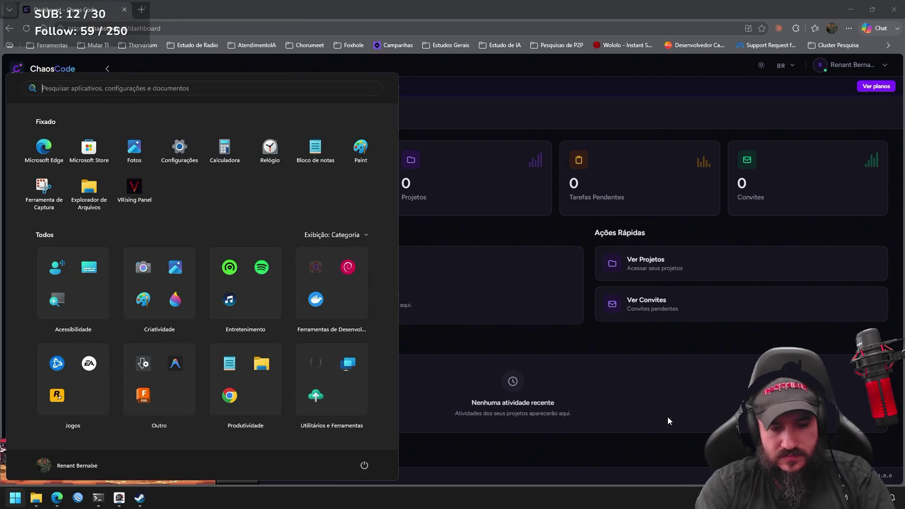
pyautogui.write('store')
pyautogui.press('Return')
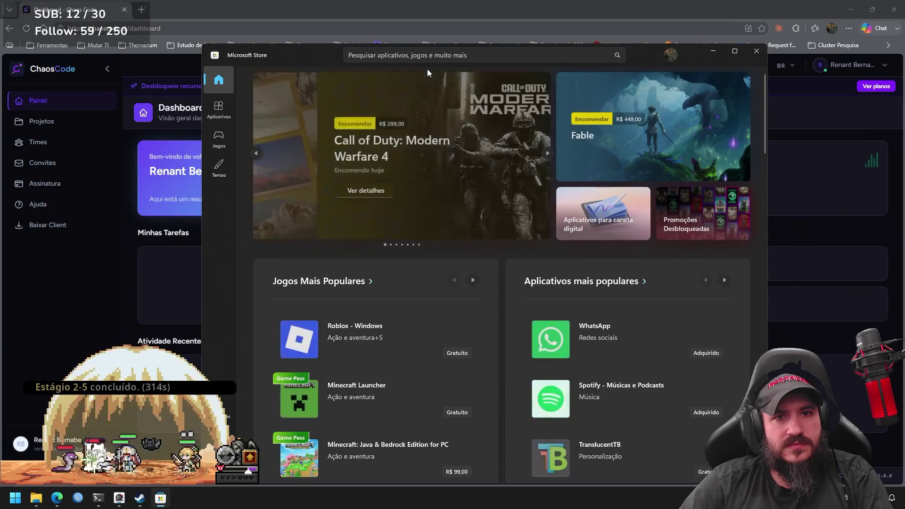
pyautogui.click(433, 53)
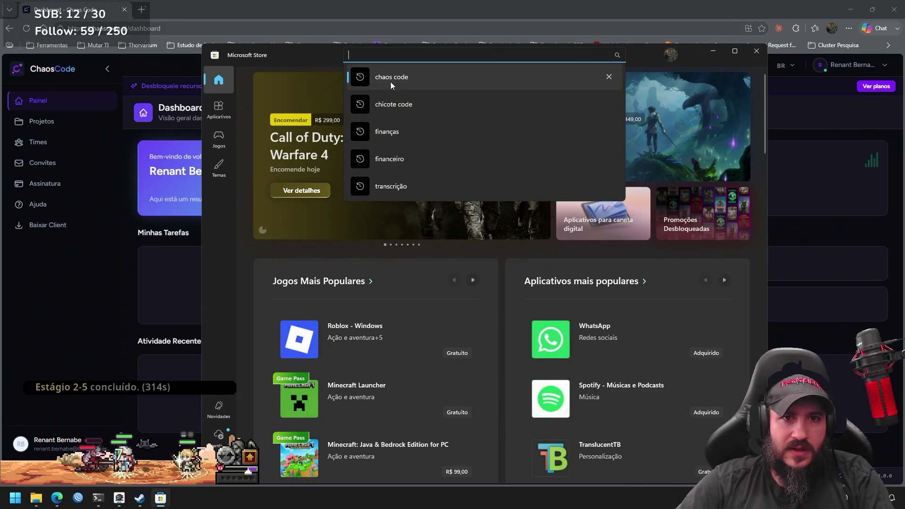
pyautogui.click(394, 79)
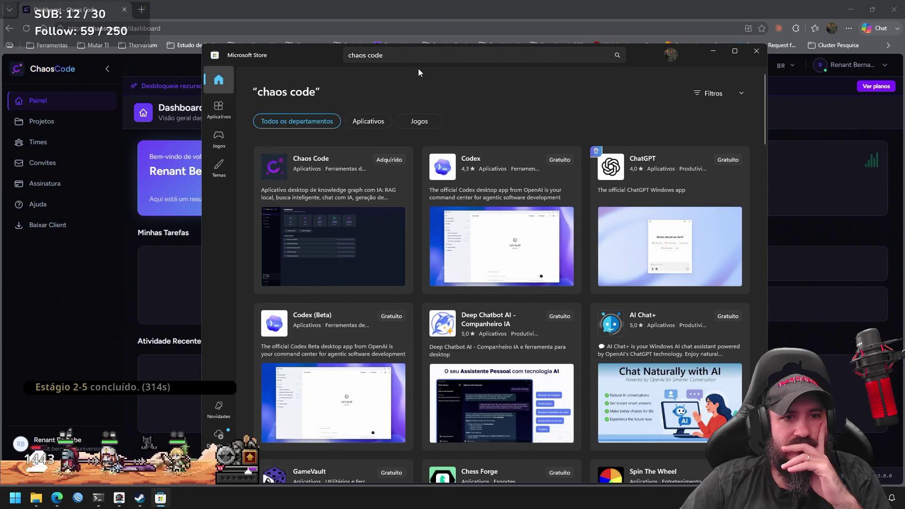
pyautogui.click(381, 186)
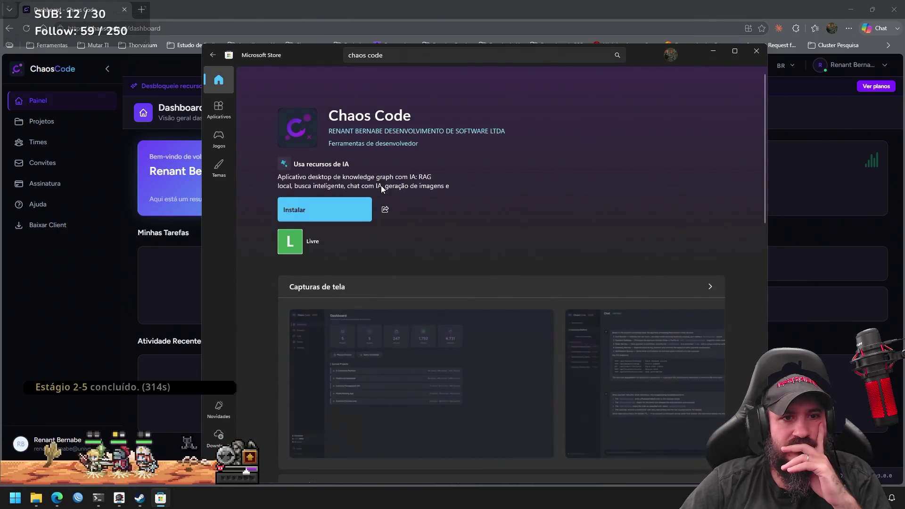
pyautogui.click(348, 212)
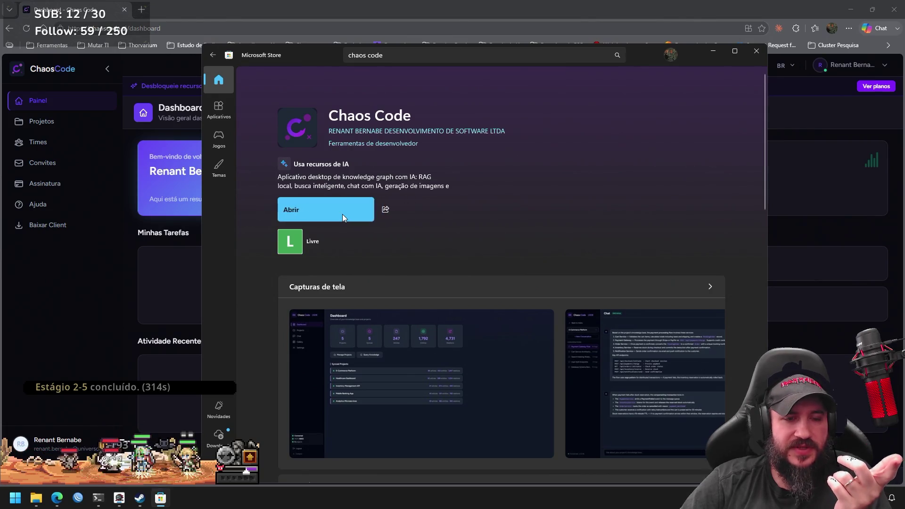
pyautogui.click(342, 212)
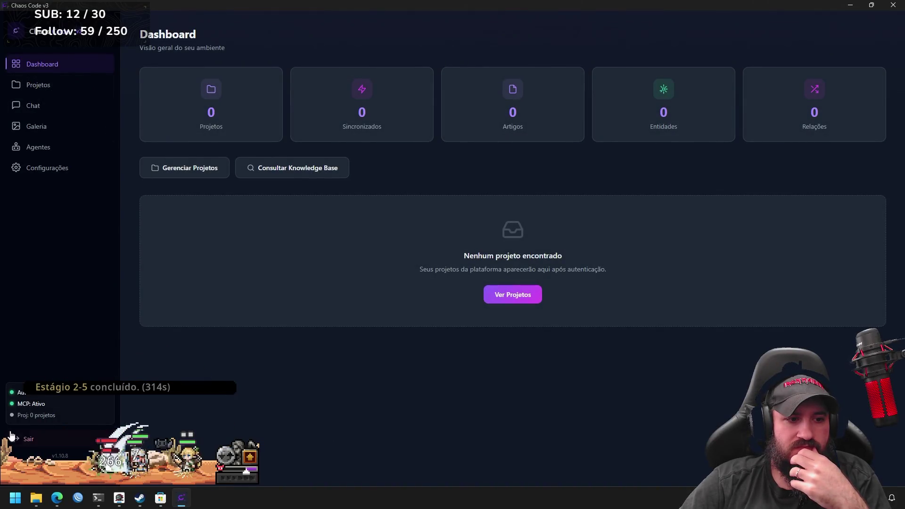
# Log out with Sair and close the Chaos Code v3 window.
pyautogui.click(28, 439)
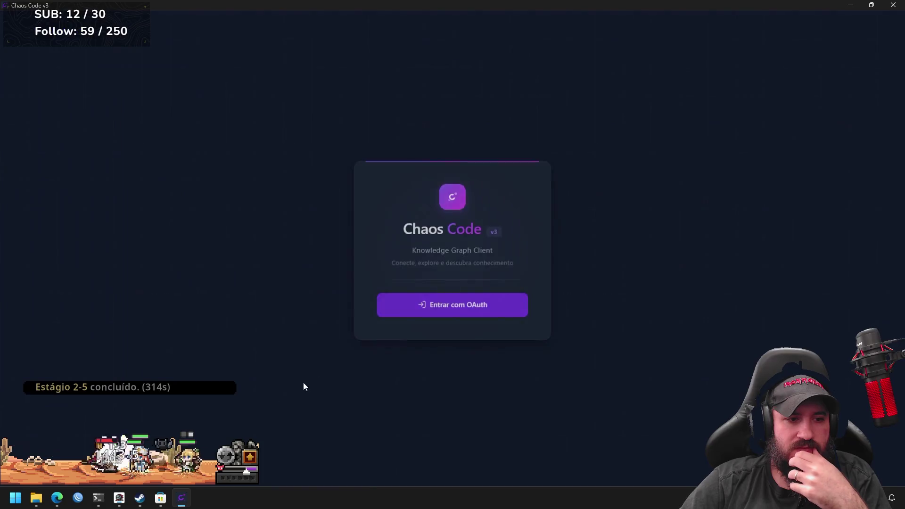
pyautogui.click(894, 5)
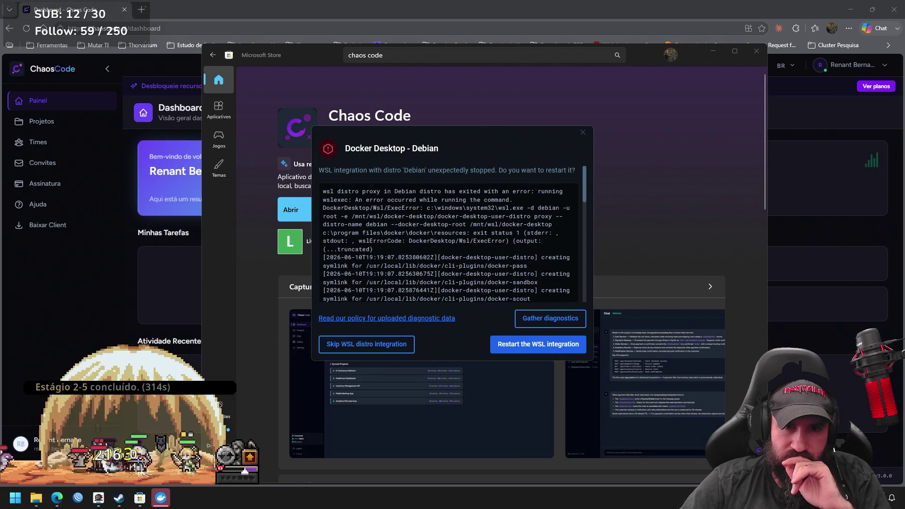
# Restart Docker Desktop's WSL integration for the stopped Debian distro.
pyautogui.click(543, 350)
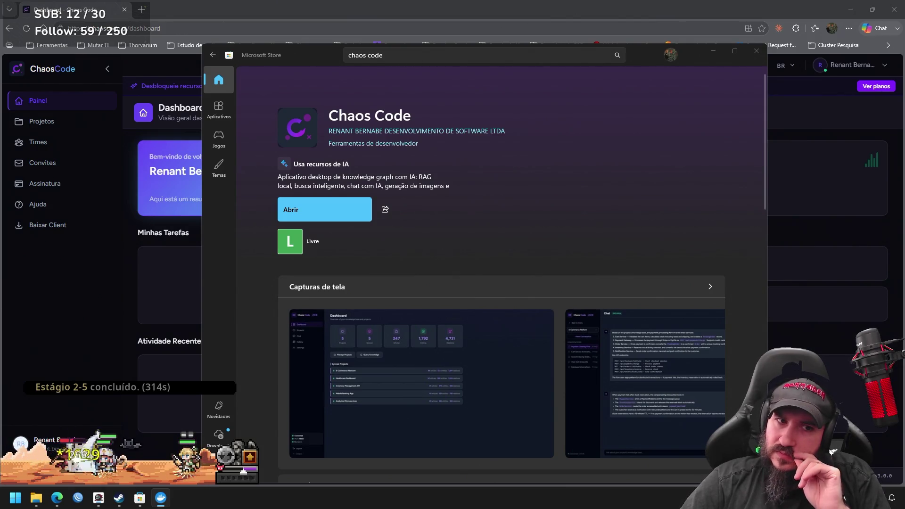
# In PowerShell 7, run wsl.exe --shutdown and clear, then close the terminal.
pyautogui.press('super')
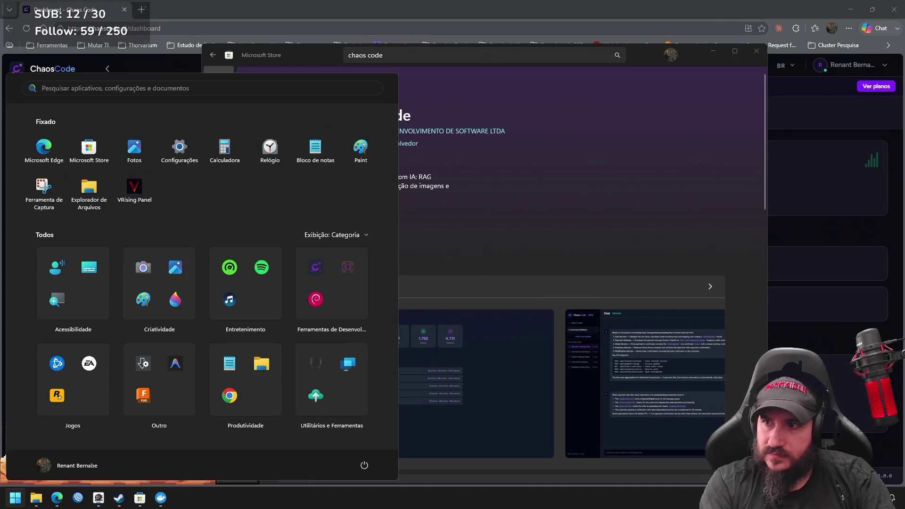
pyautogui.press('super')
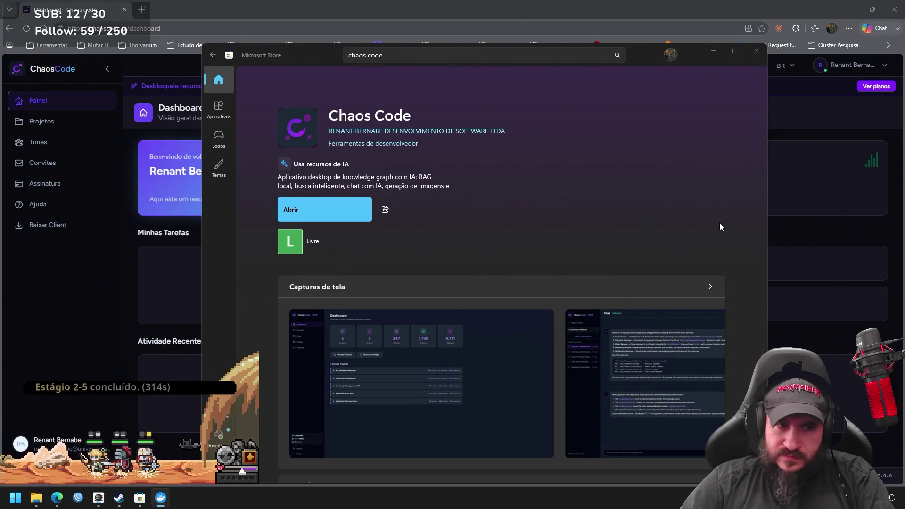
pyautogui.press('super')
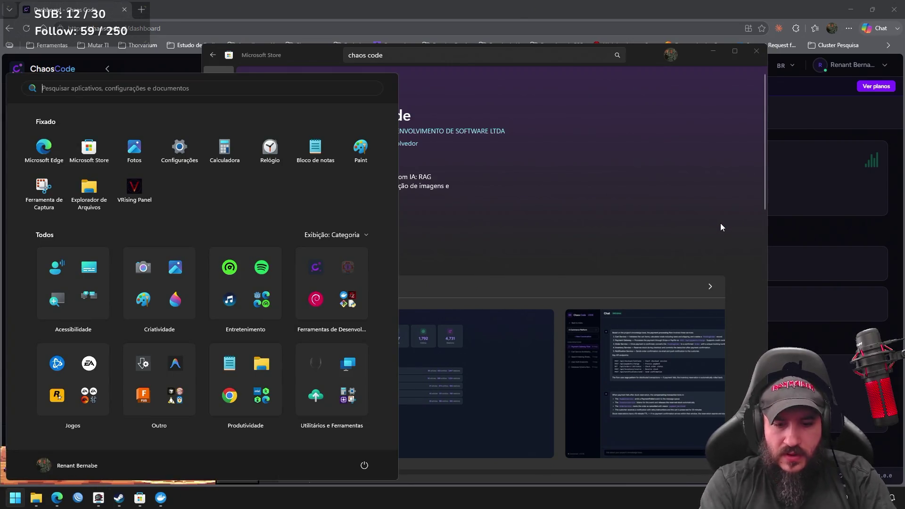
pyautogui.write('powe')
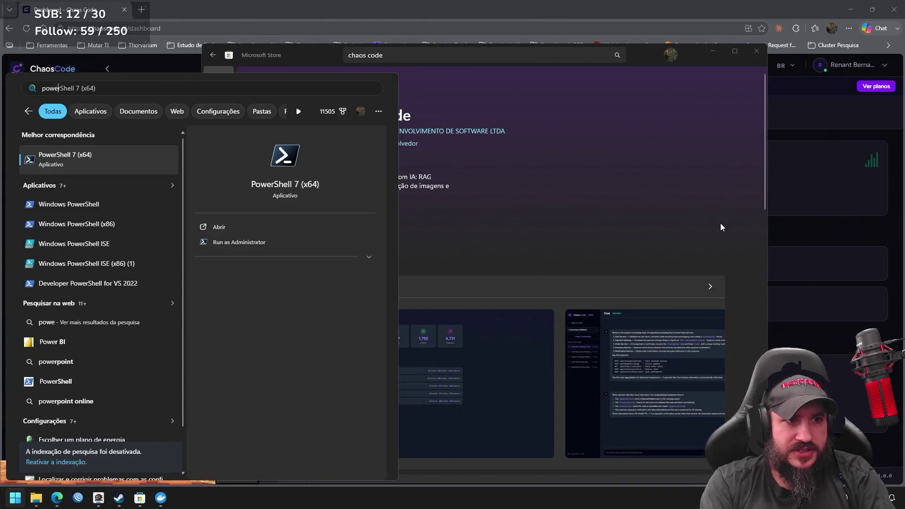
pyautogui.press('Return')
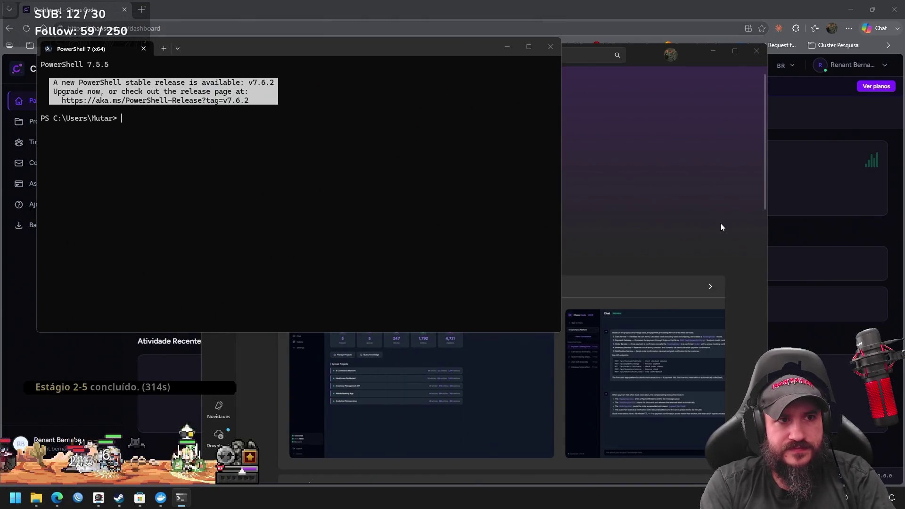
pyautogui.write('wsl.exe --shutdown')
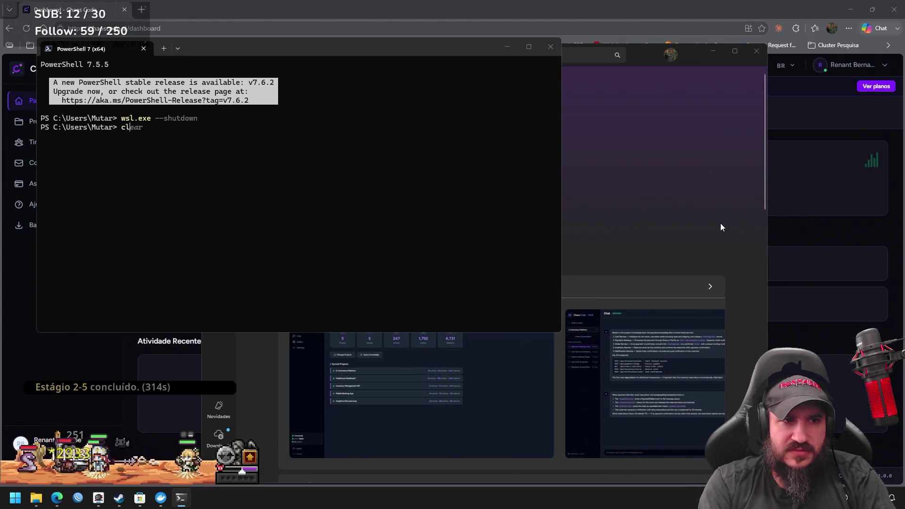
pyautogui.write('ear')
pyautogui.press('Return')
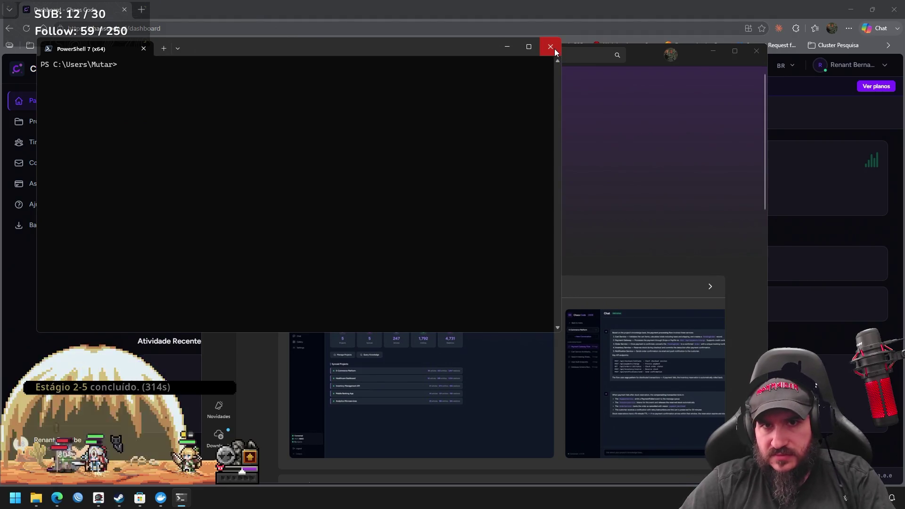
pyautogui.click(554, 49)
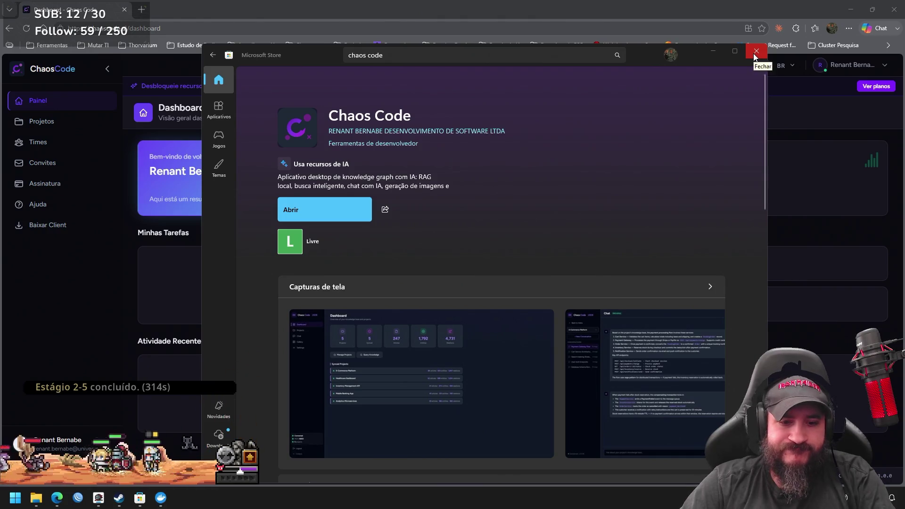
# Uninstall Chaos Code from the Start menu's 'chaos Code' search, then return to Microsoft Store.
pyautogui.press('super')
pyautogui.press('super')
pyautogui.press('super')
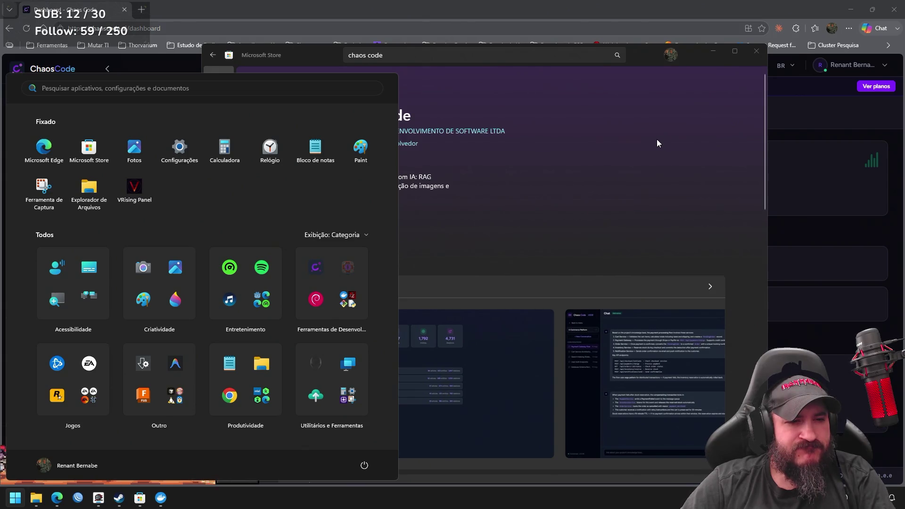
pyautogui.write('chaos Code')
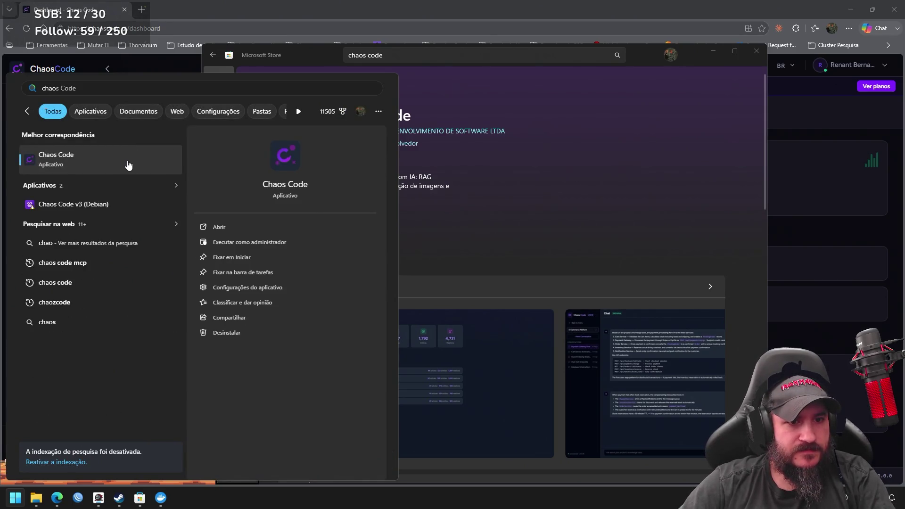
pyautogui.click(252, 333)
pyautogui.click(192, 303)
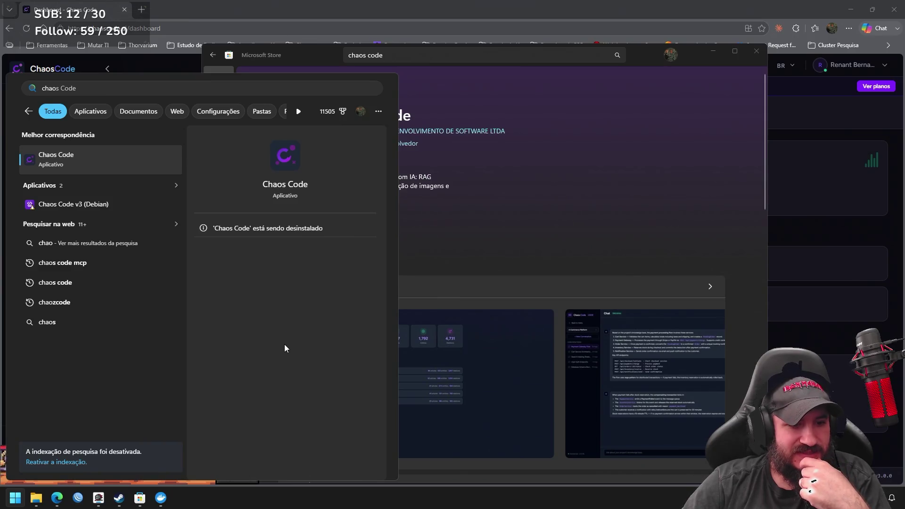
pyautogui.moveTo(154, 499)
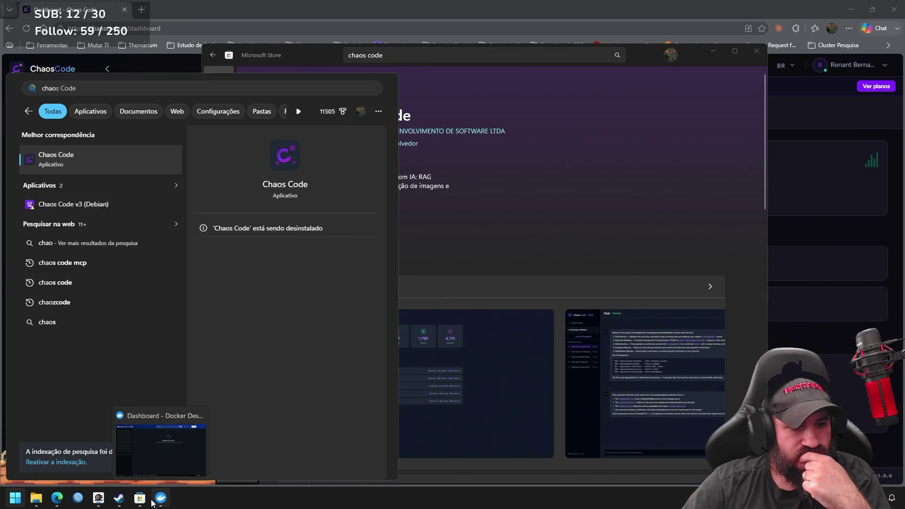
pyautogui.click(139, 504)
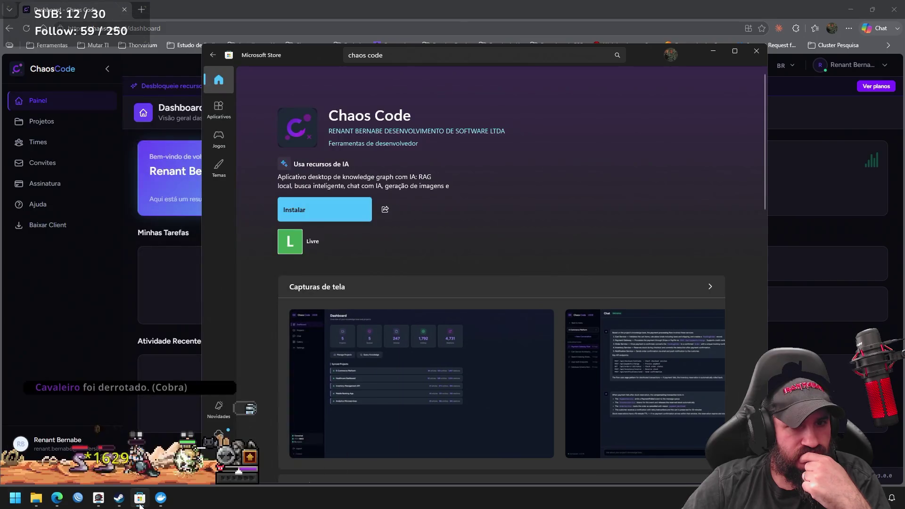
# Reopen the Chaos Code page through a Store search for 'chaos code', then search Start for 'chaos'.
pyautogui.click(221, 83)
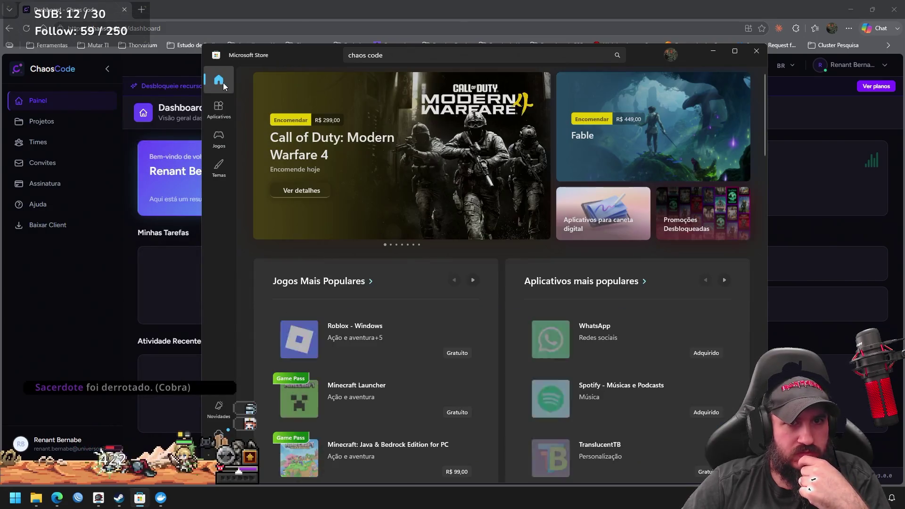
pyautogui.click(386, 57)
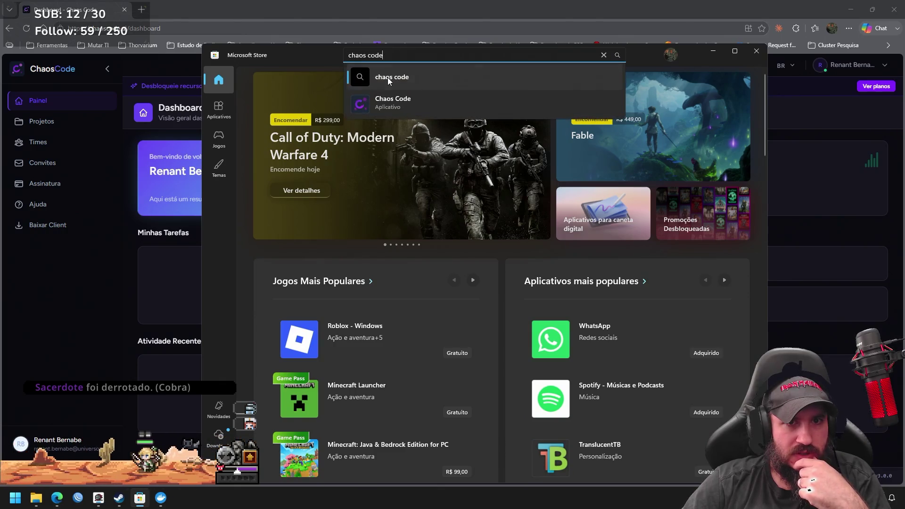
pyautogui.click(388, 77)
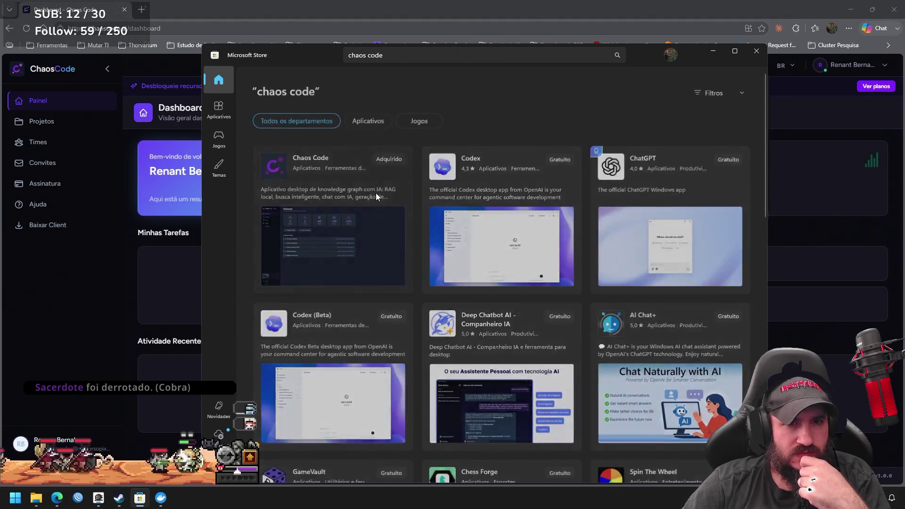
pyautogui.click(376, 194)
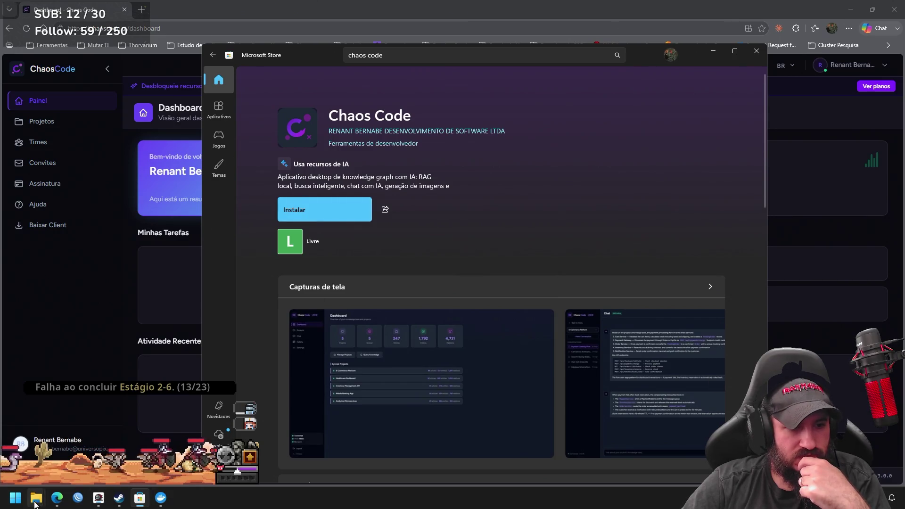
pyautogui.click(16, 500)
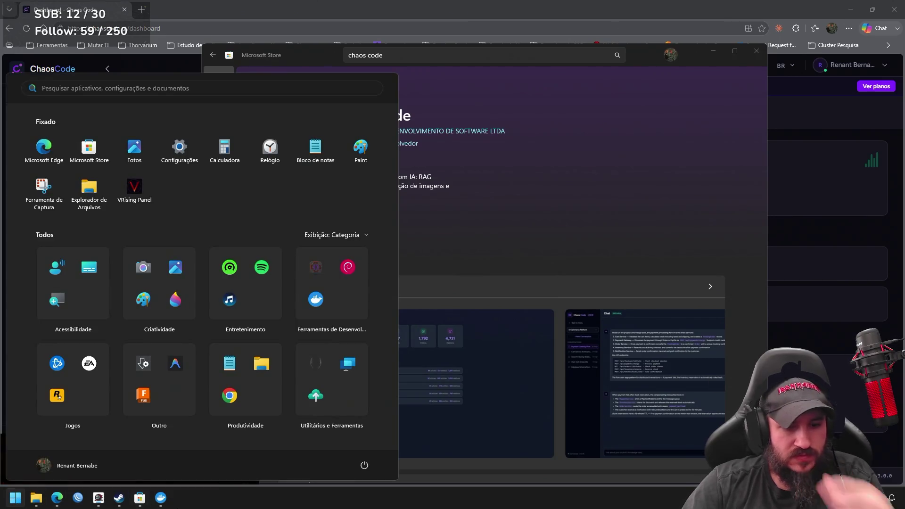
pyautogui.write('chaos')
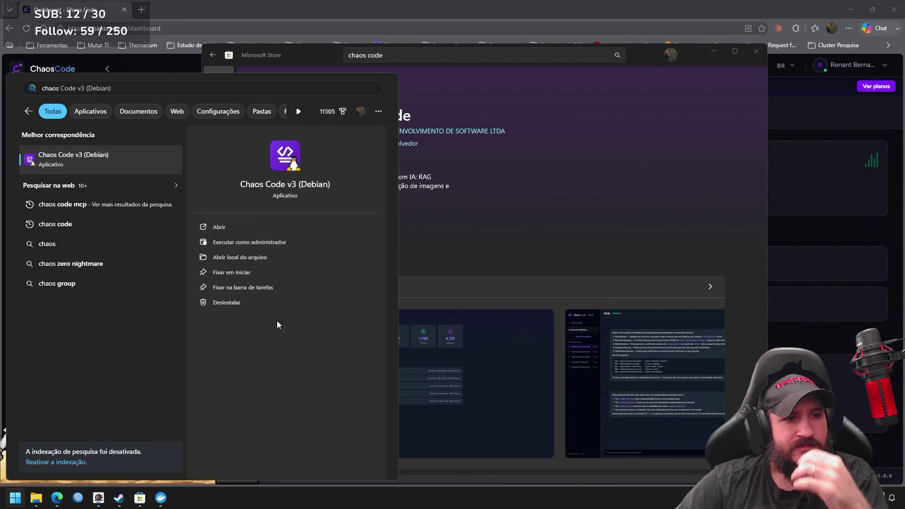
# Uninstall Chaos Code v3 (Debian) from its Start search context menu.
pyautogui.rightClick(101, 164)
pyautogui.click(155, 244)
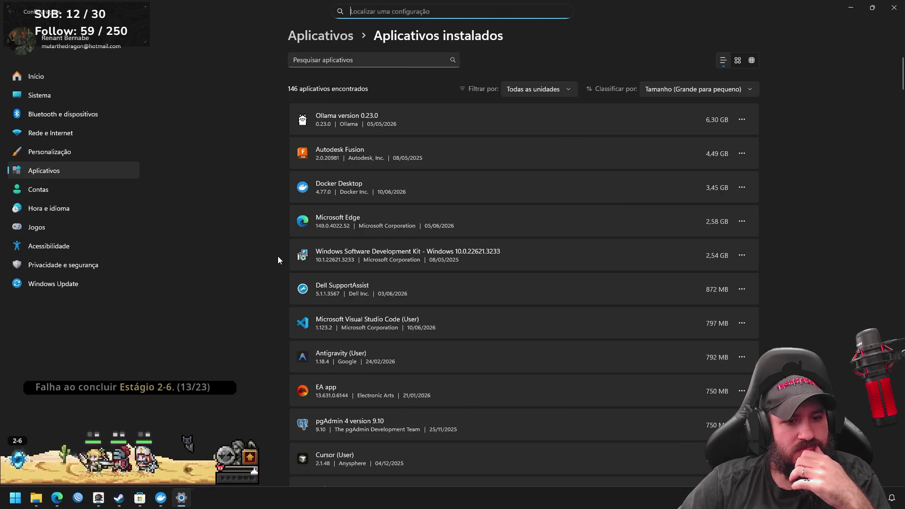
# Filter installed apps for 'chaos code', find none, and close Settings.
pyautogui.click(396, 63)
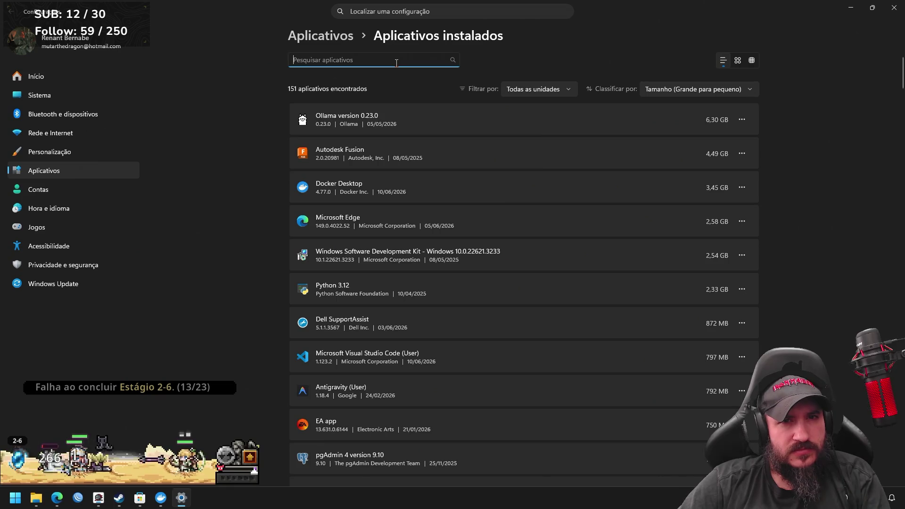
pyautogui.write('c')
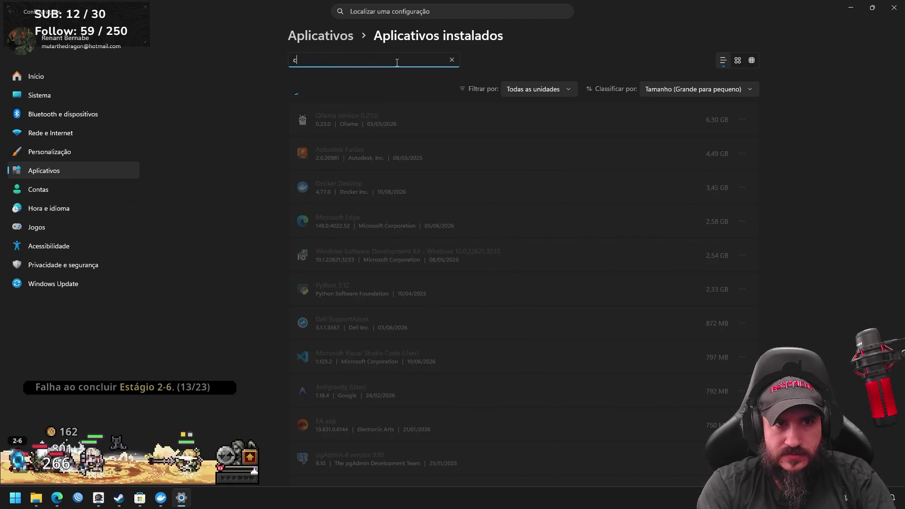
pyautogui.write('haos code')
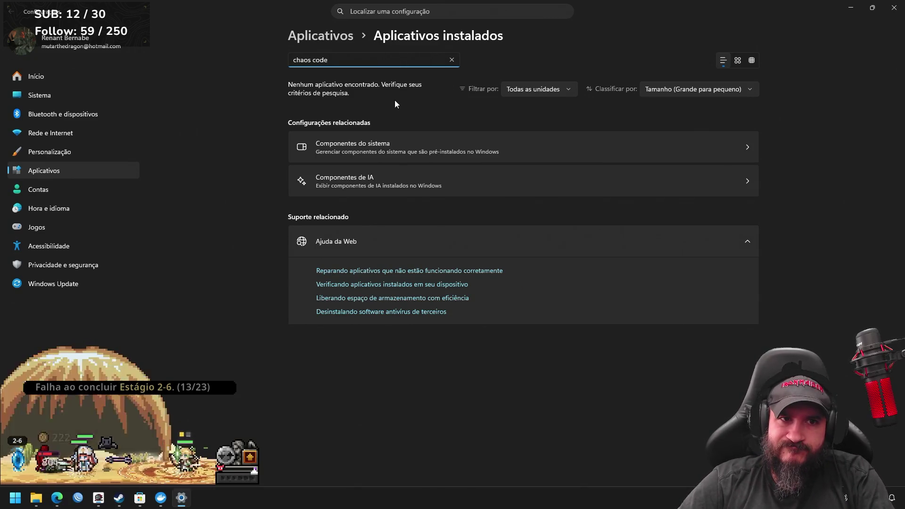
pyautogui.click(895, 9)
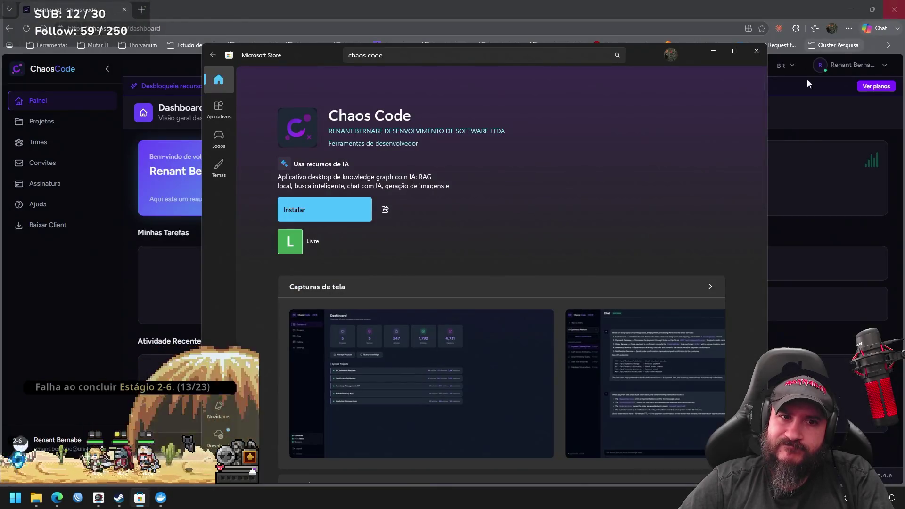
pyautogui.press('super')
pyautogui.write('chaos')
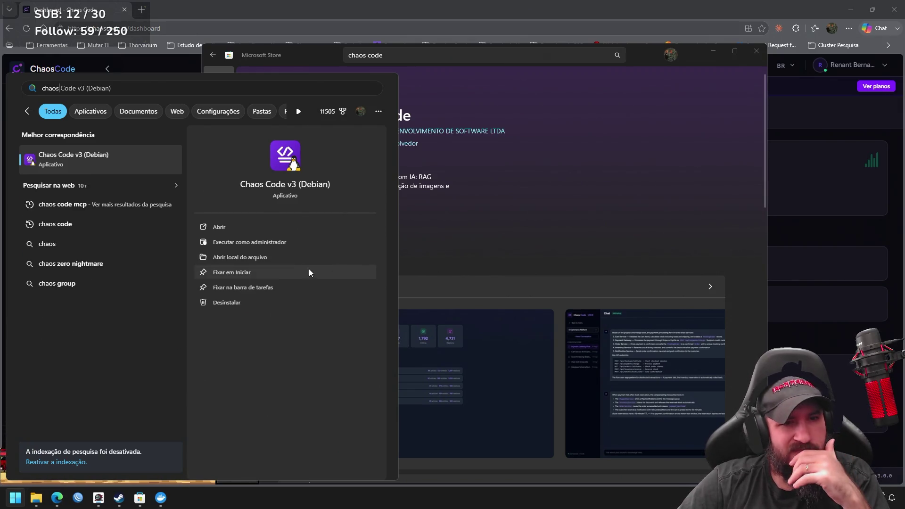
pyautogui.click(273, 257)
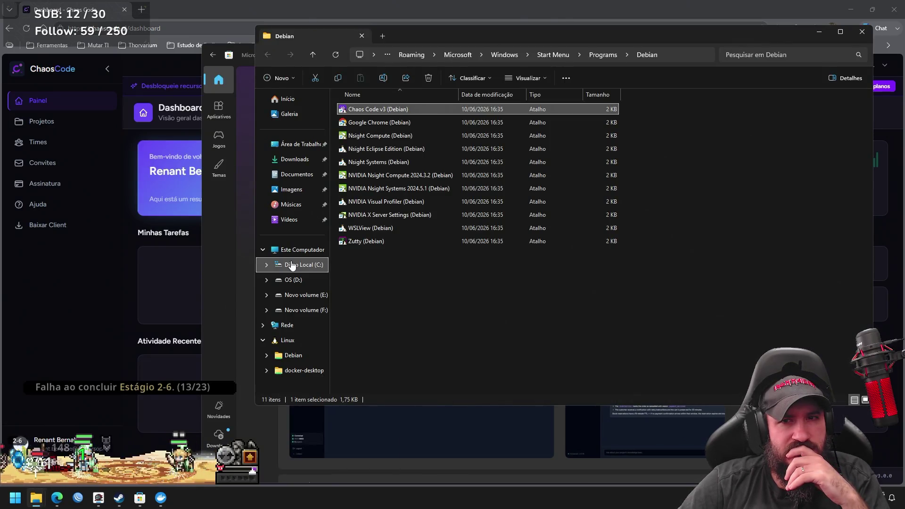
pyautogui.rightClick(391, 111)
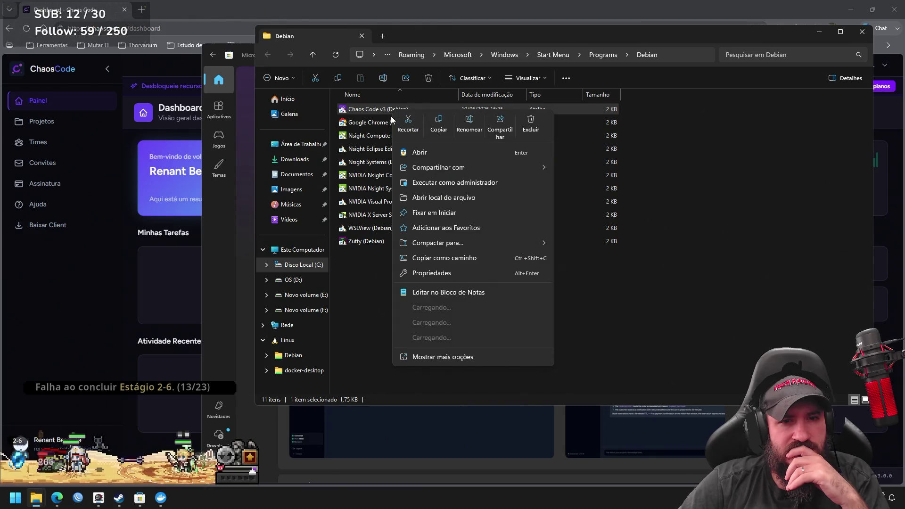
pyautogui.moveTo(438, 323)
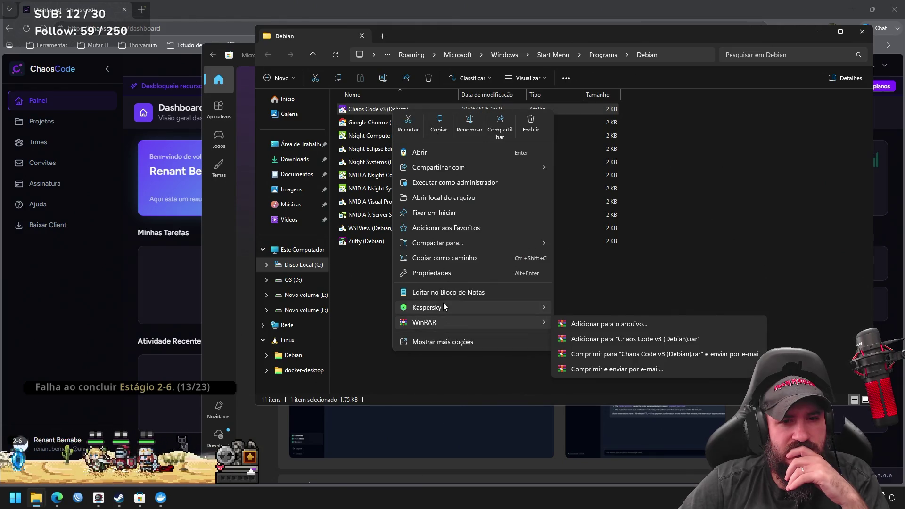
pyautogui.click(457, 273)
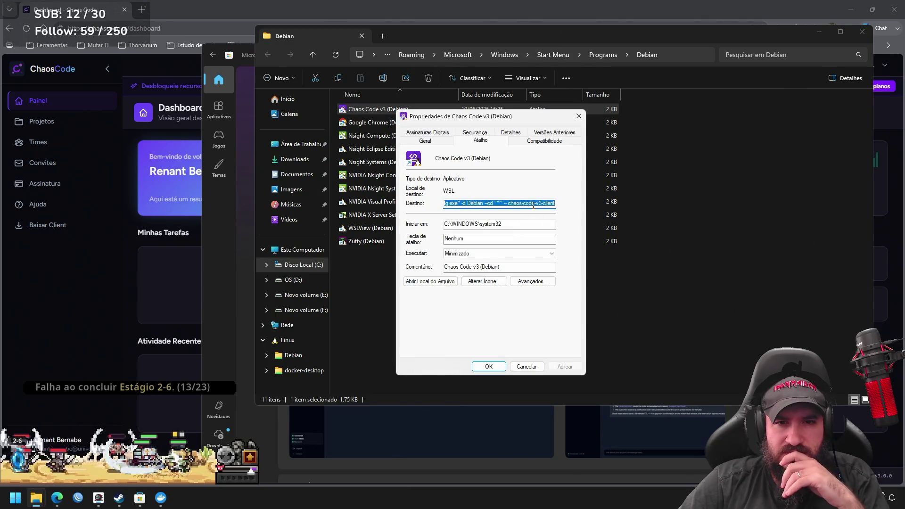
pyautogui.moveTo(518, 203); pyautogui.dragTo(459, 203)
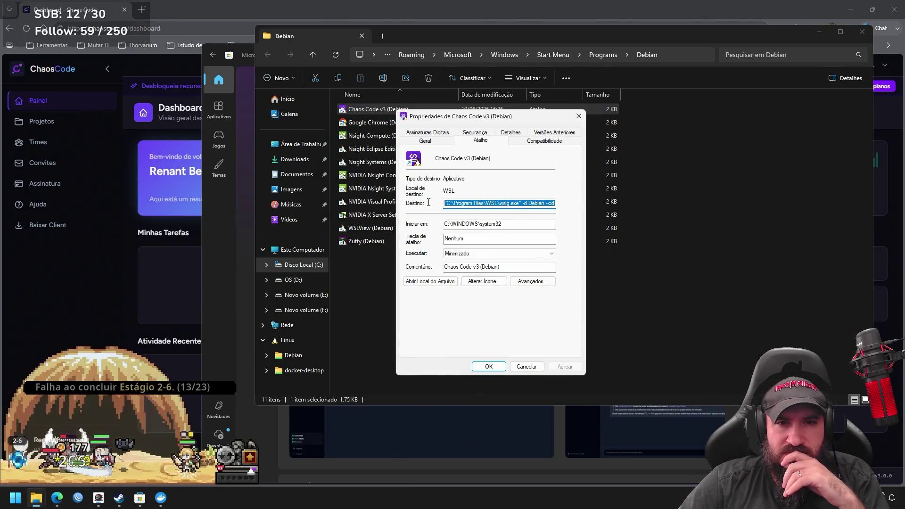
pyautogui.moveTo(517, 203)
pyautogui.mouseDown()
pyautogui.moveTo(554, 203)
pyautogui.moveTo(537, 204)
pyautogui.mouseUp()
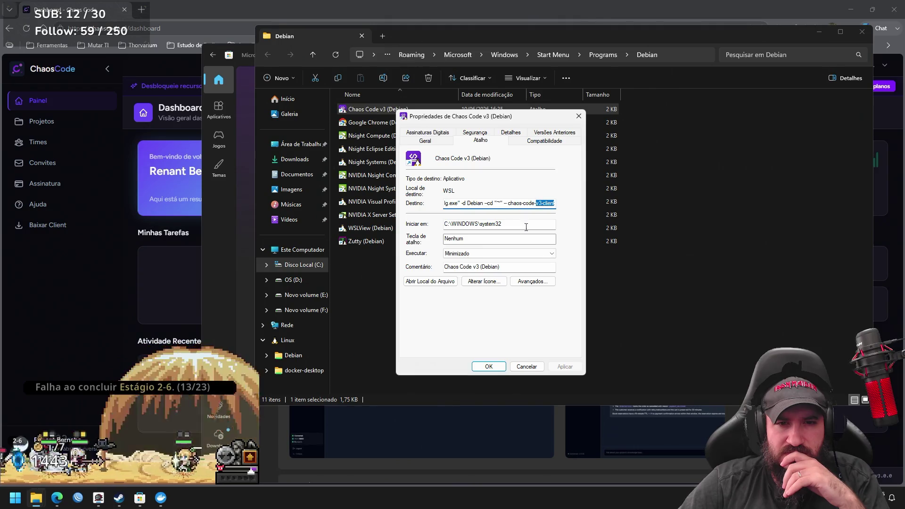
pyautogui.click(527, 368)
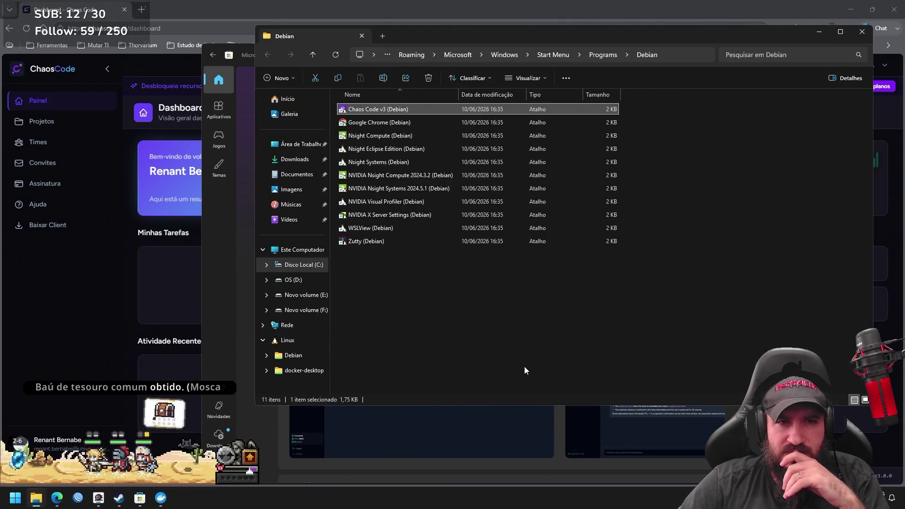
# Launch the Chaos Code v3 (Debian) shortcut, unmaximize and reposition its window, and start the OAuth sign-in.
pyautogui.rightClick(392, 109)
pyautogui.click(373, 267)
pyautogui.doubleClick(374, 109)
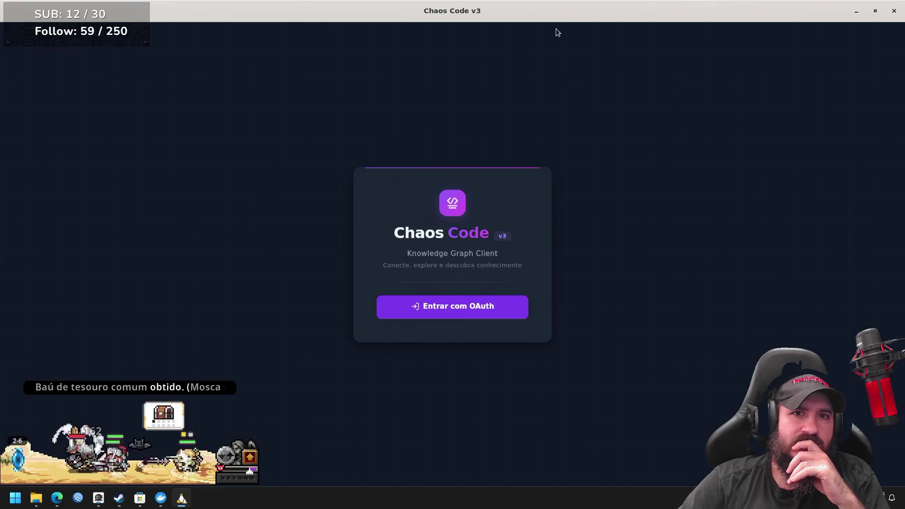
pyautogui.doubleClick(571, 14)
pyautogui.moveTo(226, 66); pyautogui.dragTo(264, 70)
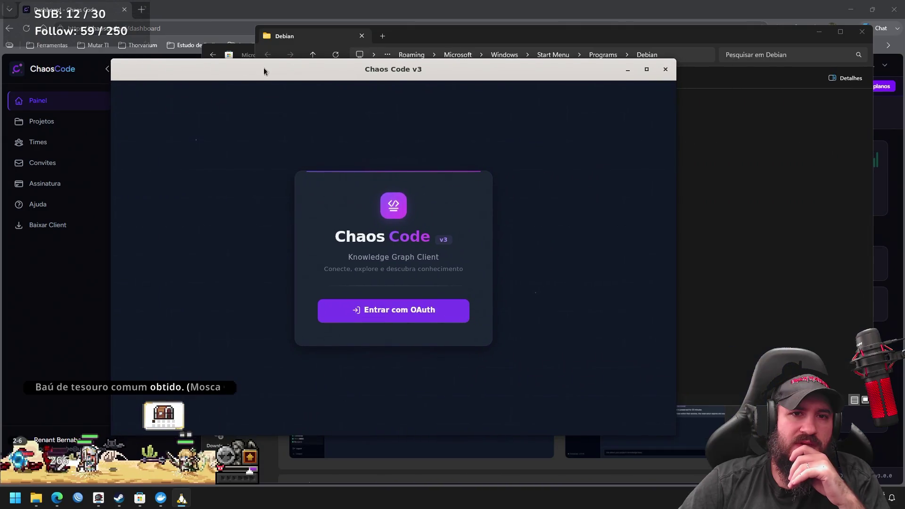
pyautogui.moveTo(485, 72)
pyautogui.mouseDown()
pyautogui.moveTo(503, 73)
pyautogui.moveTo(491, 75)
pyautogui.mouseUp()
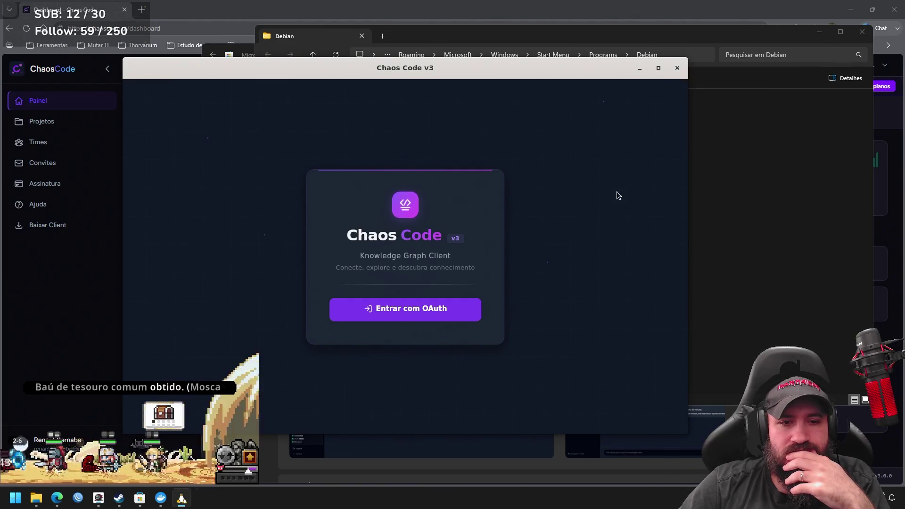
pyautogui.click(426, 308)
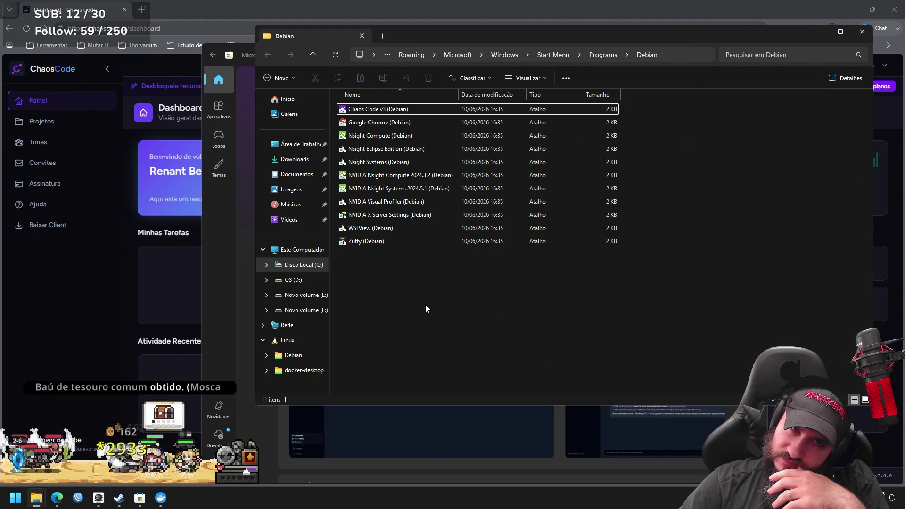
pyautogui.click(395, 111)
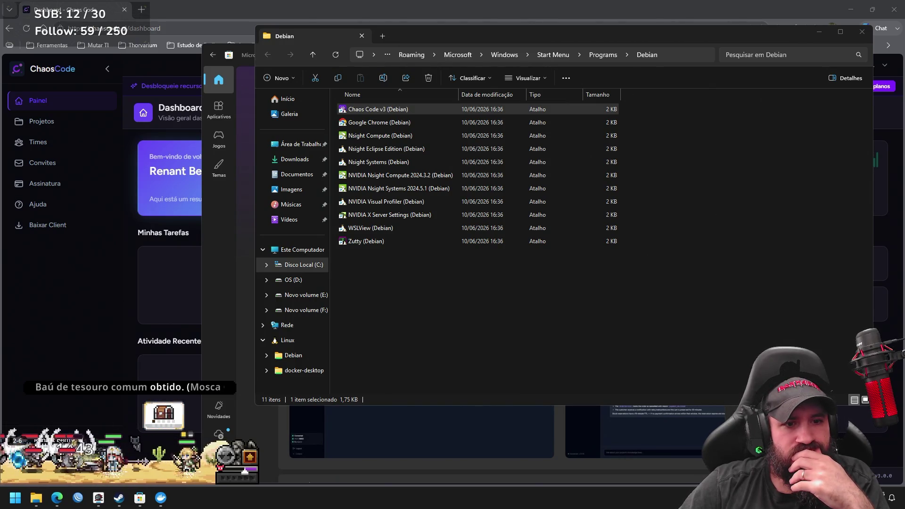
pyautogui.rightClick(635, 502)
pyautogui.click(665, 459)
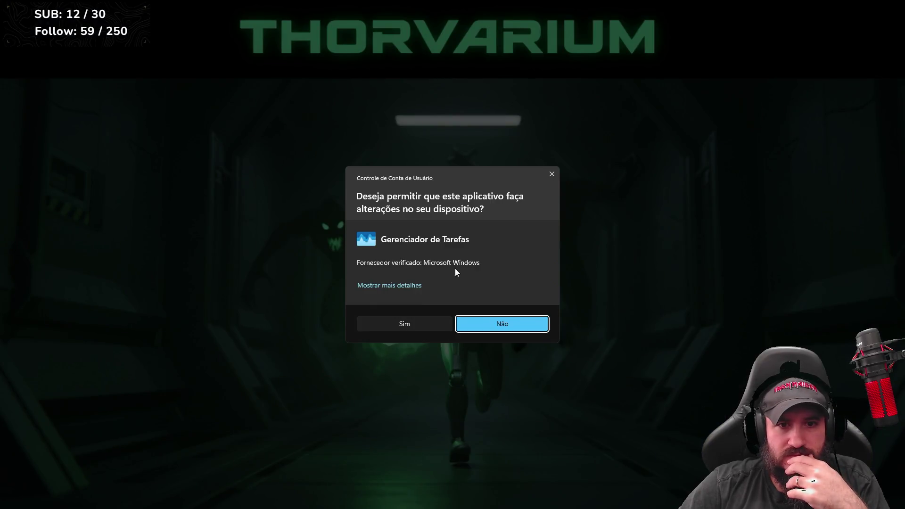
# Approve Task Manager as administrator, show the Performance memory graph, and check Docker's tray status.
pyautogui.click(416, 324)
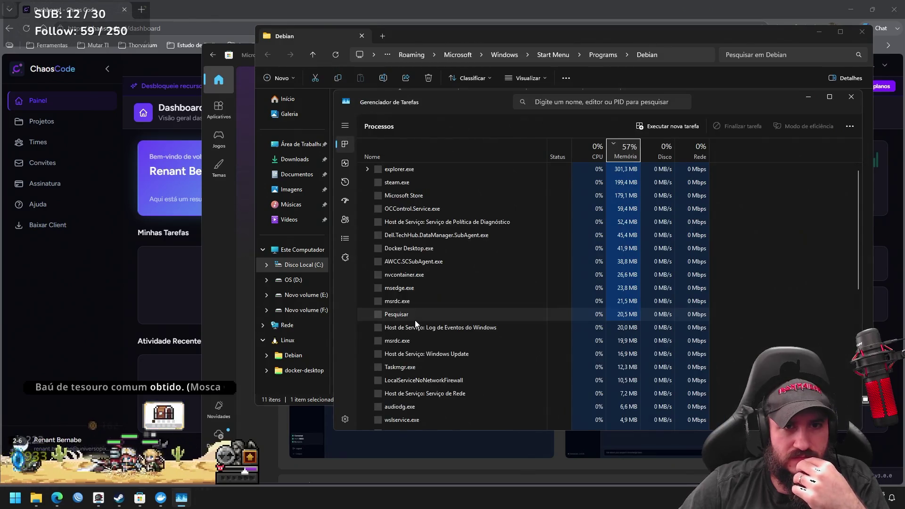
pyautogui.click(346, 163)
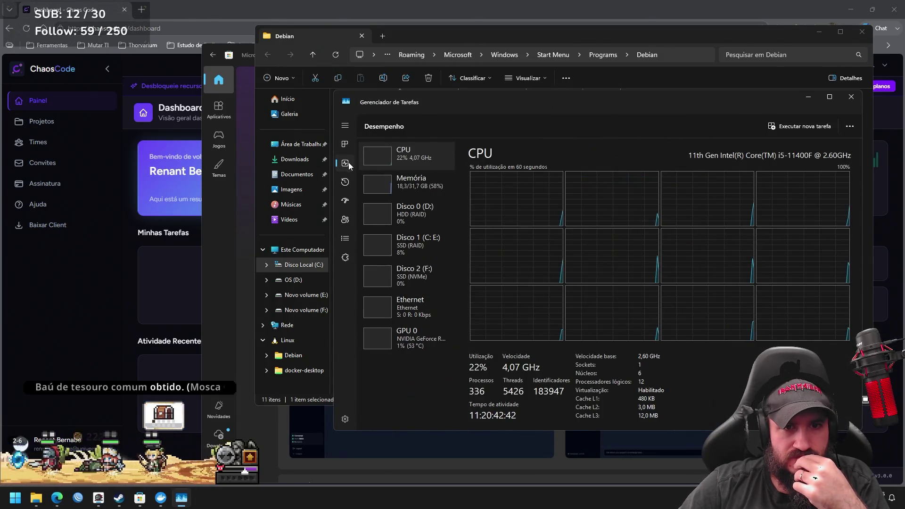
pyautogui.click(408, 182)
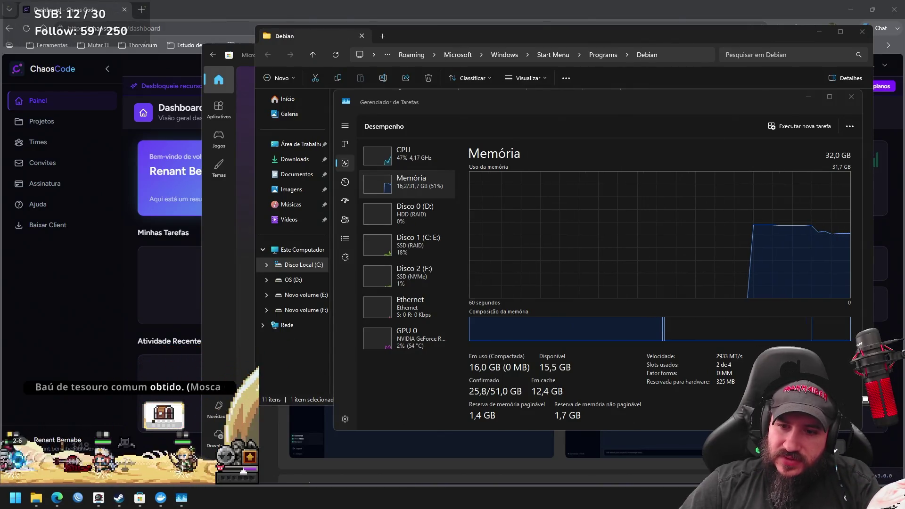
pyautogui.rightClick(829, 498)
pyautogui.click(98, 498)
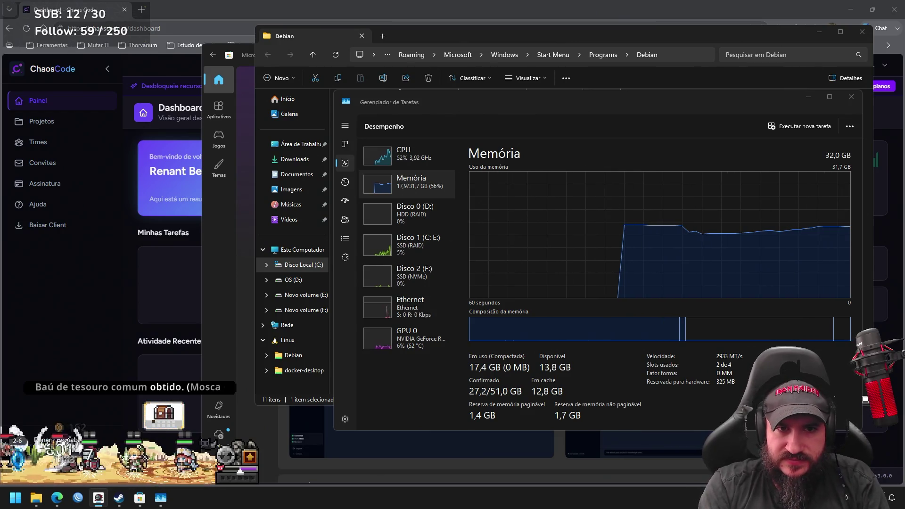
# Review the CPU and memory graphs, then collect the game's treasure chest.
pyautogui.click(422, 157)
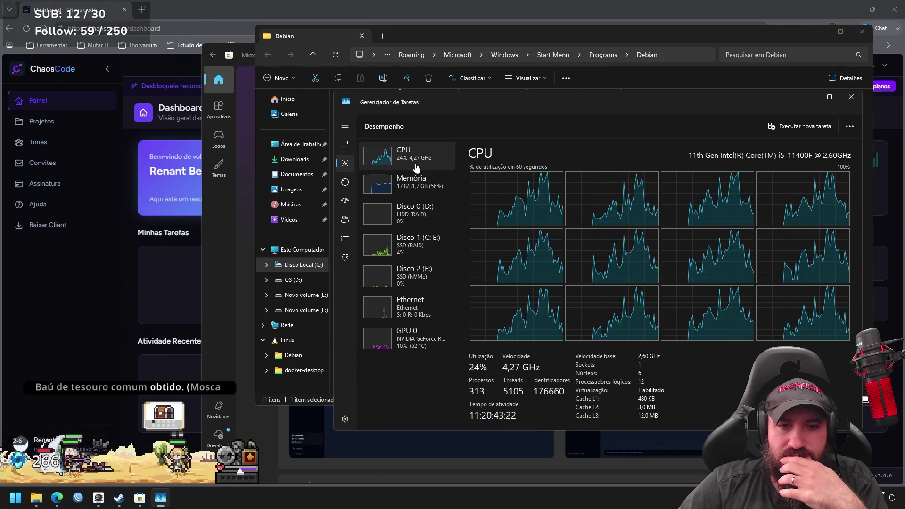
pyautogui.click(421, 189)
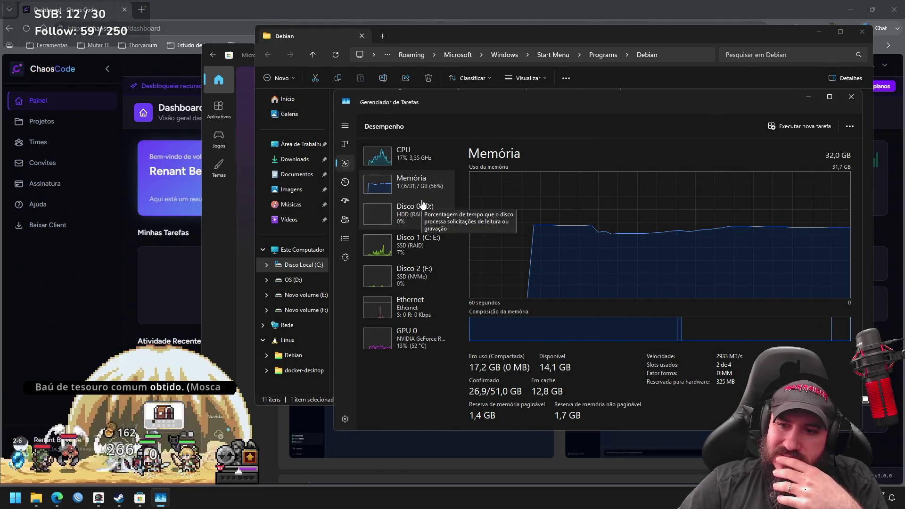
pyautogui.click(167, 414)
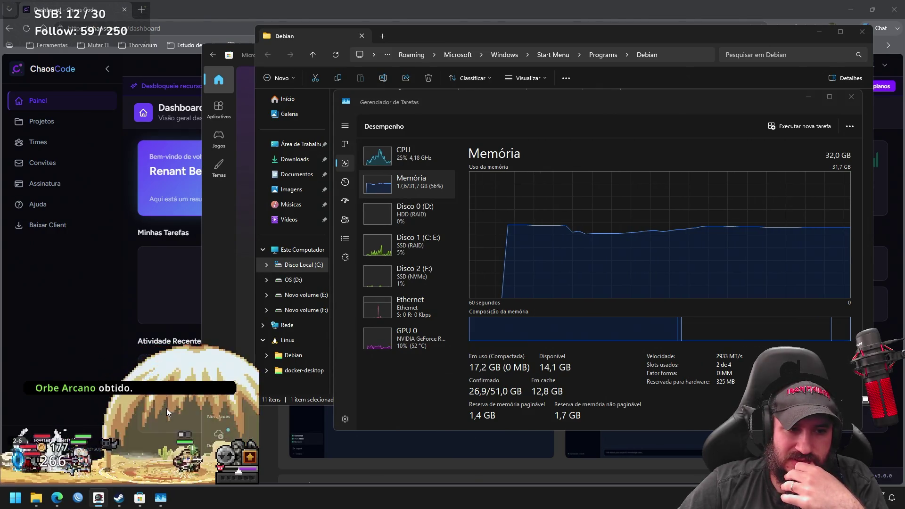
pyautogui.click(255, 459)
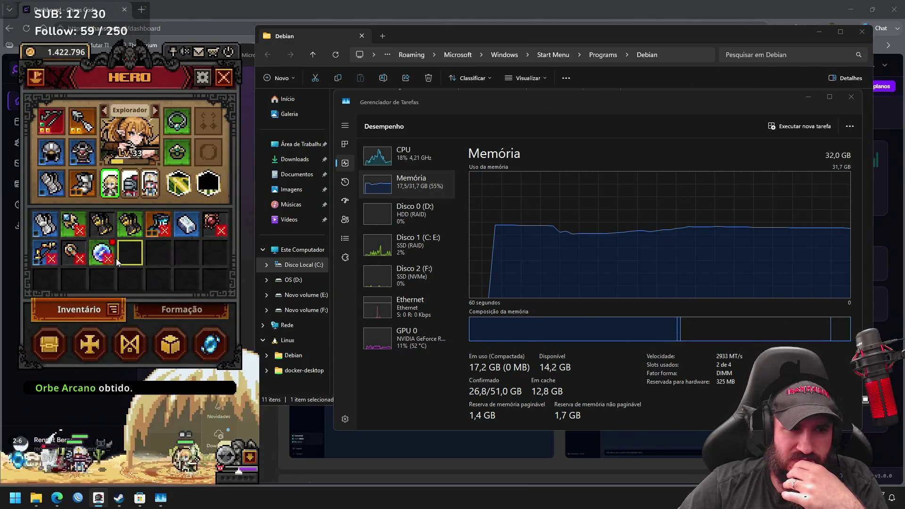
# Switch the hero panel to Cavaleiro and open the stash's empty second tab.
pyautogui.click(112, 257)
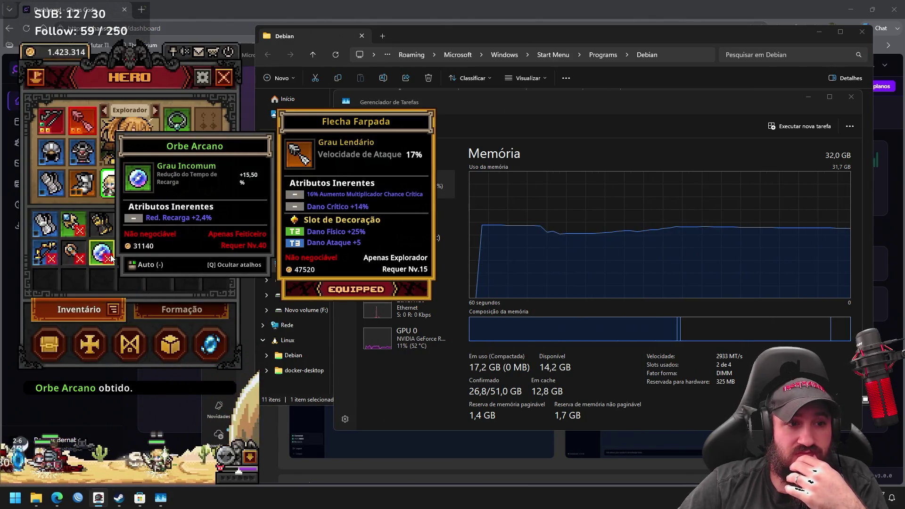
pyautogui.click(154, 112)
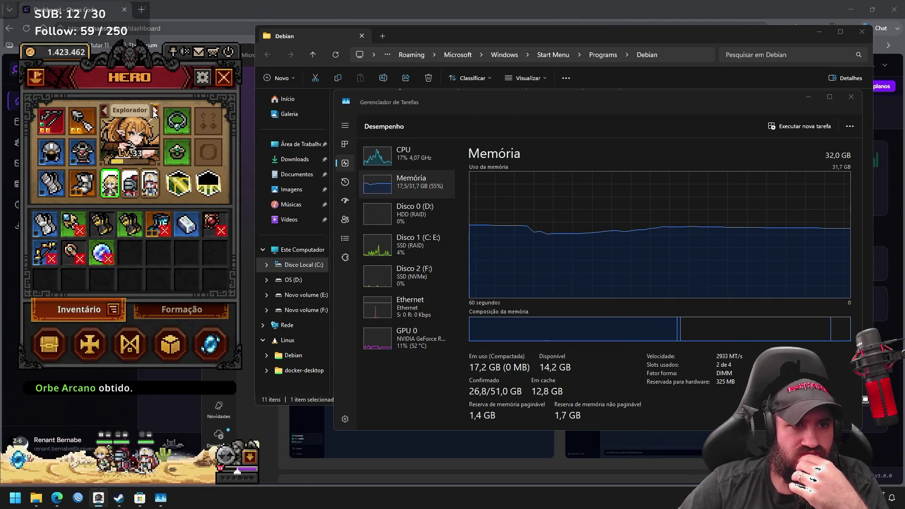
pyautogui.click(155, 111)
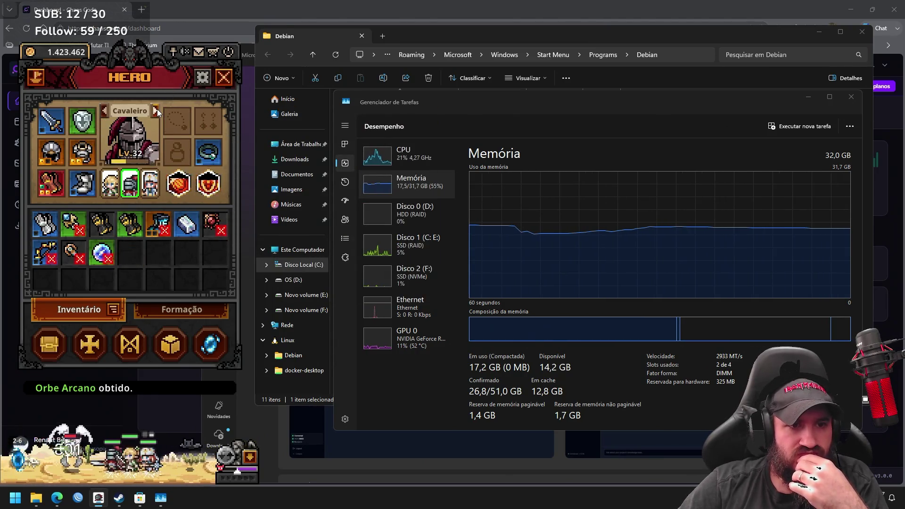
pyautogui.click(49, 344)
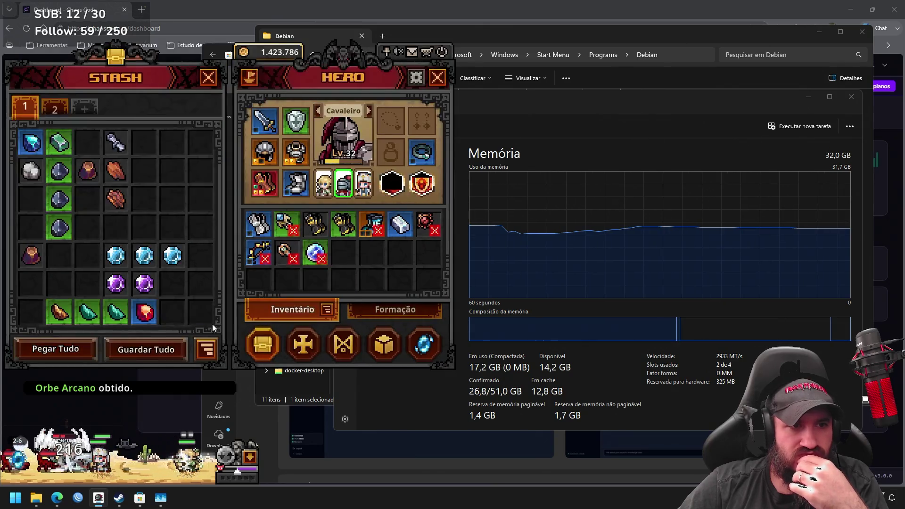
pyautogui.click(63, 110)
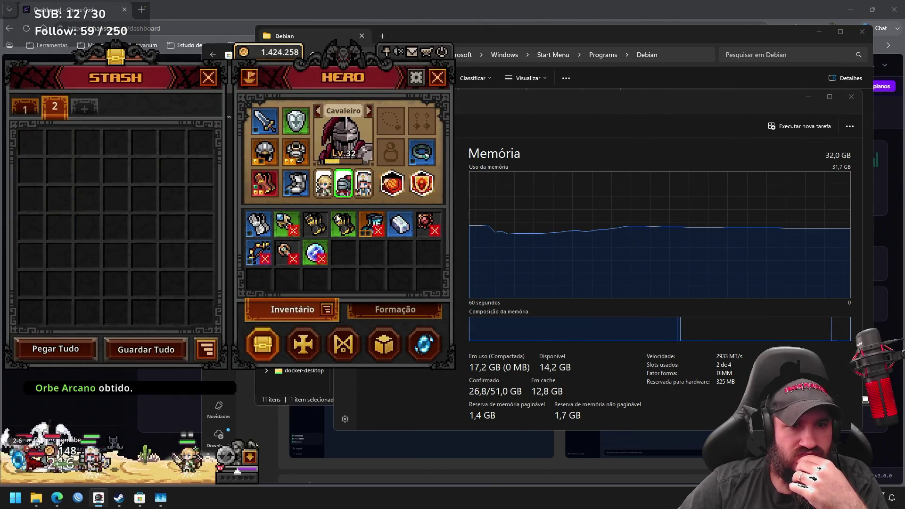
# Store the boots, bow and Orbe Arcano in stash tab 2 and the silver bar in tab 1.
pyautogui.rightClick(373, 224)
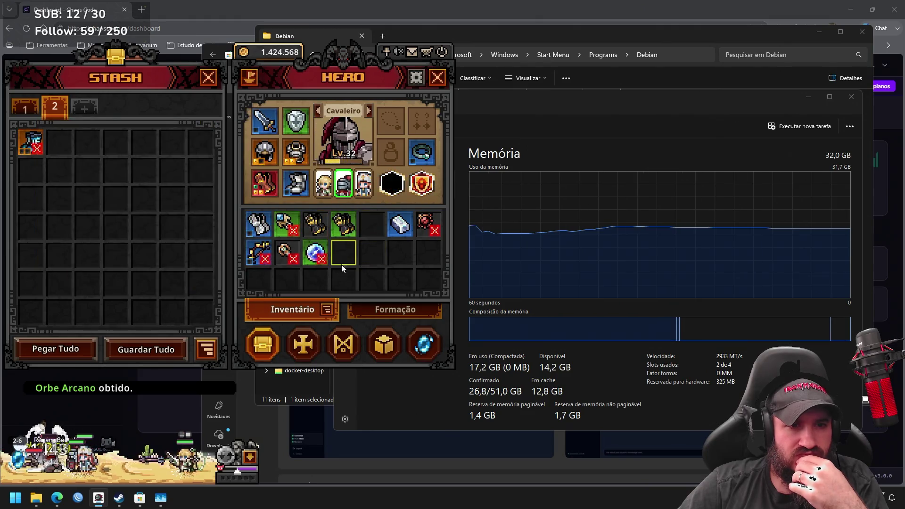
pyautogui.rightClick(259, 253)
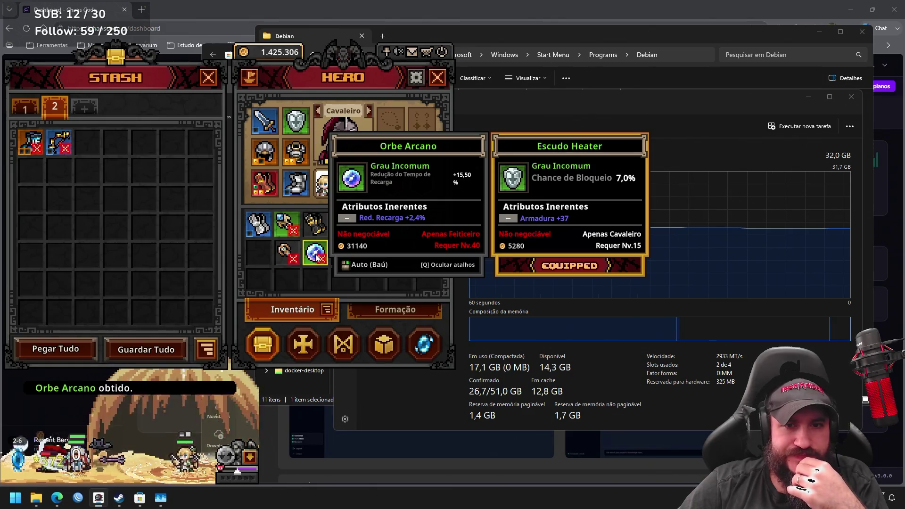
pyautogui.rightClick(317, 257)
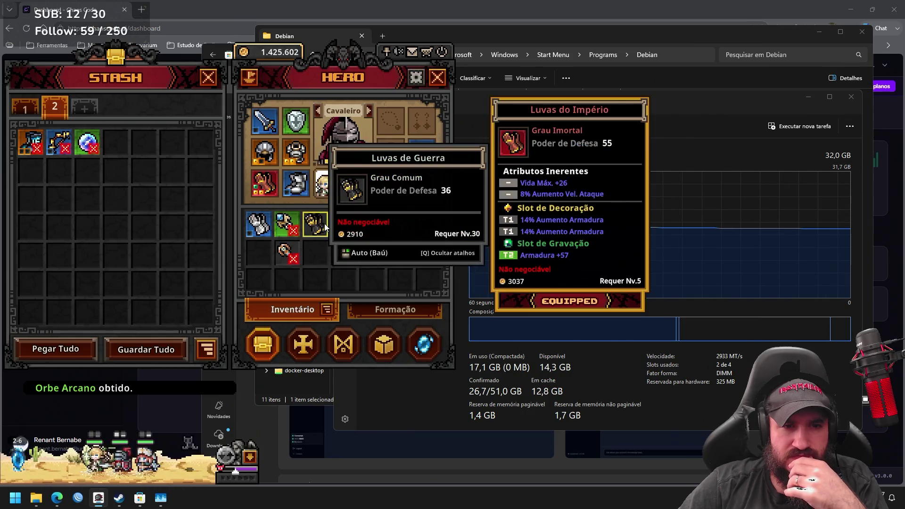
pyautogui.click(22, 104)
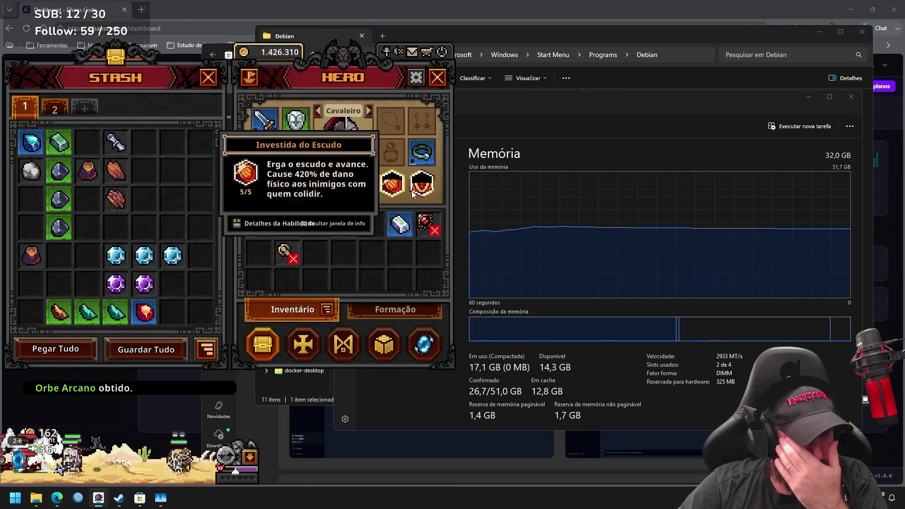
pyautogui.rightClick(400, 224)
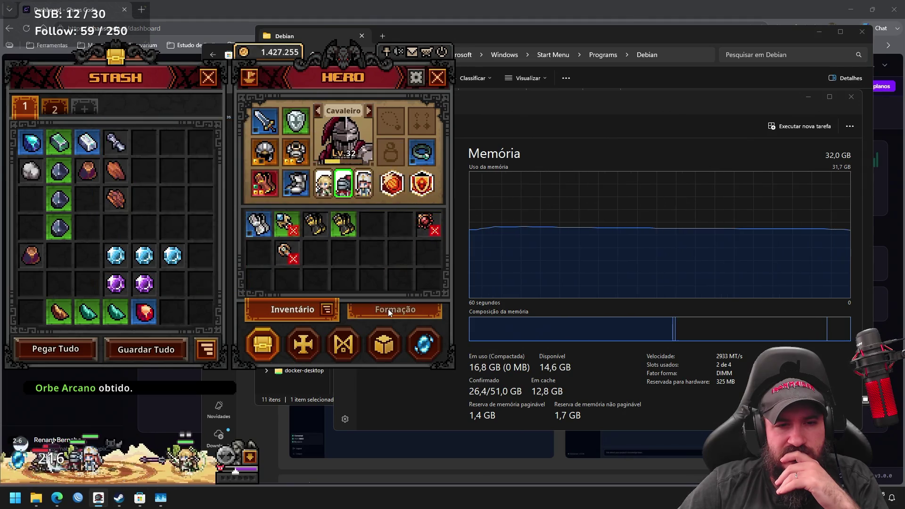
# Open the cube crafting panel in Alquimia gold-conversion mode.
pyautogui.click(391, 348)
pyautogui.click(544, 113)
pyautogui.click(542, 141)
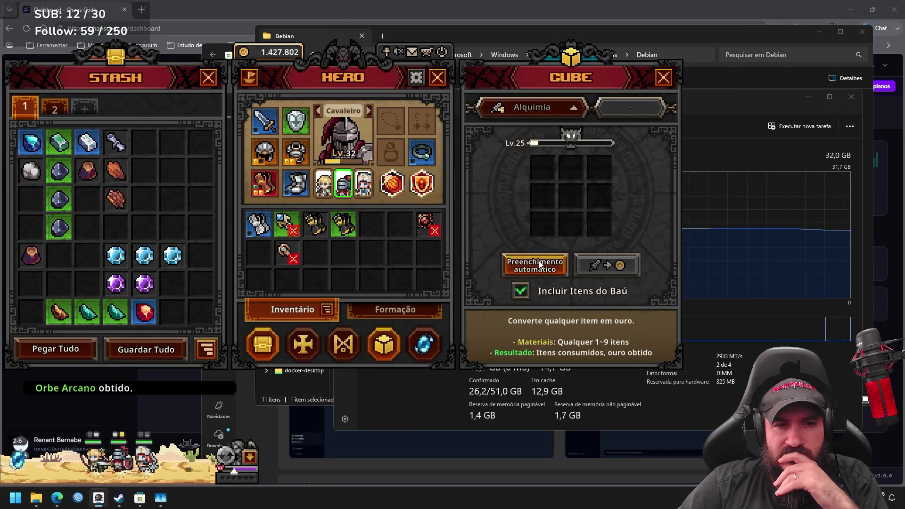
# Exclude stash items, auto-fill the cube with spare gear, and switch to the Feiticeiro hero.
pyautogui.click(522, 291)
pyautogui.click(536, 267)
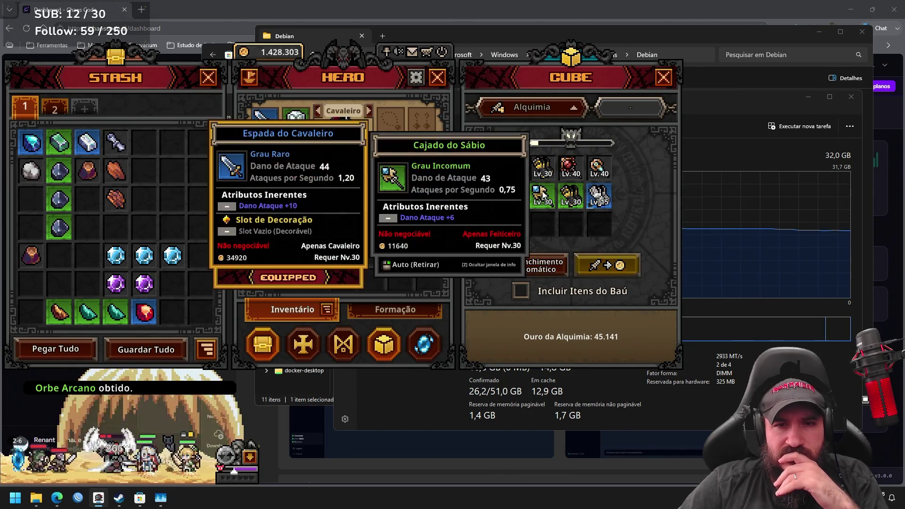
pyautogui.moveTo(570, 197)
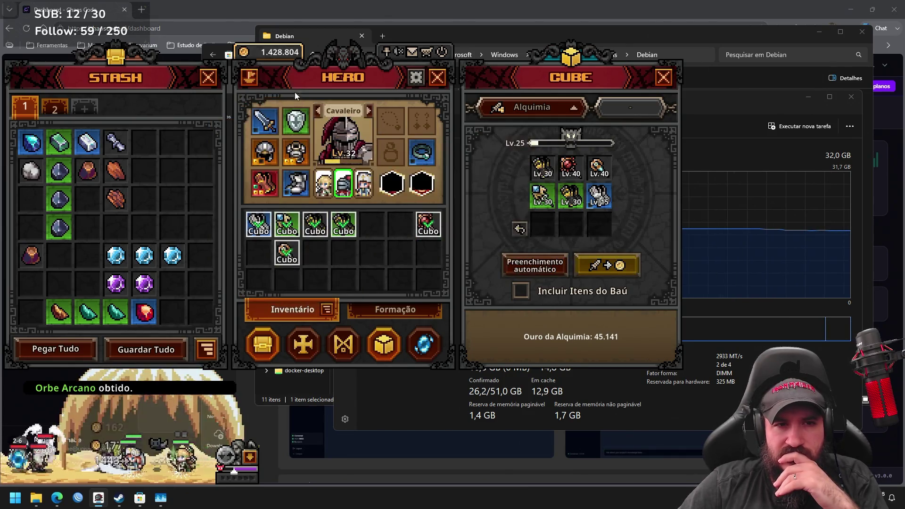
pyautogui.click(369, 111)
pyautogui.click(369, 111)
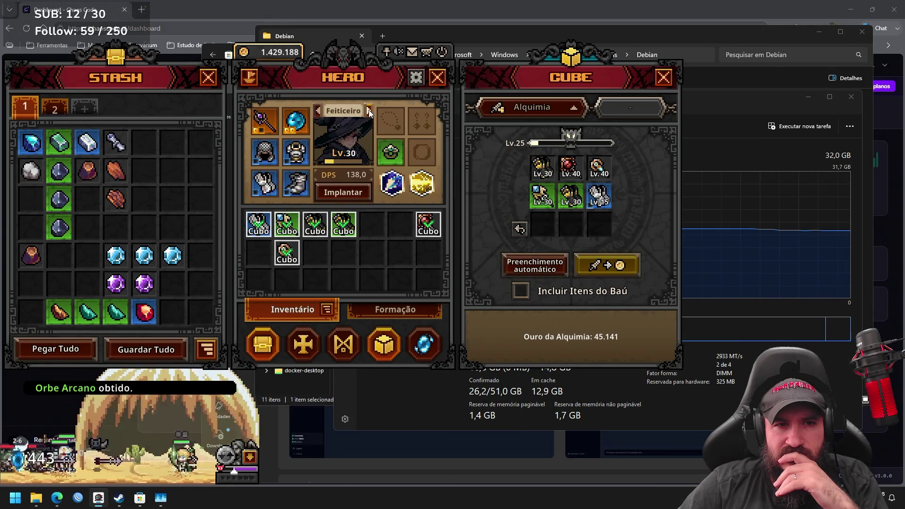
pyautogui.moveTo(575, 204)
pyautogui.moveTo(534, 203)
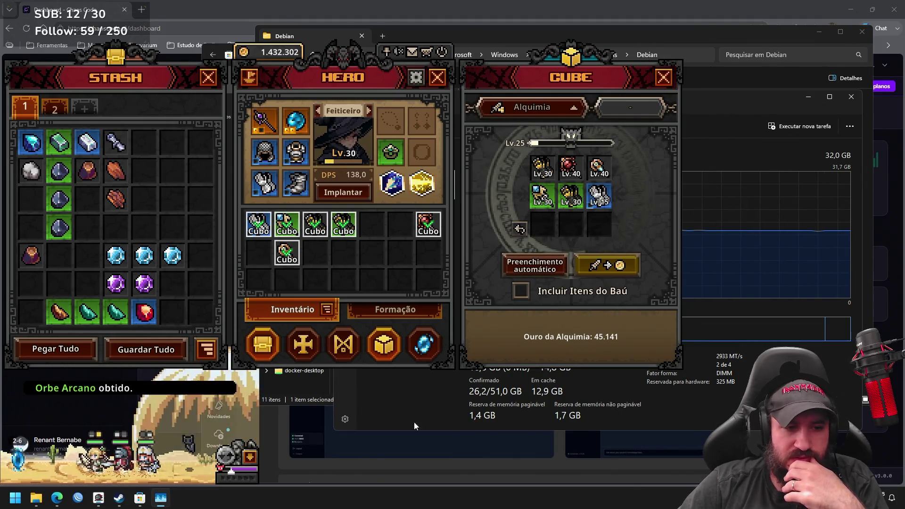
# Launch Docker Desktop from system search, then close the cube window.
pyautogui.click(140, 499)
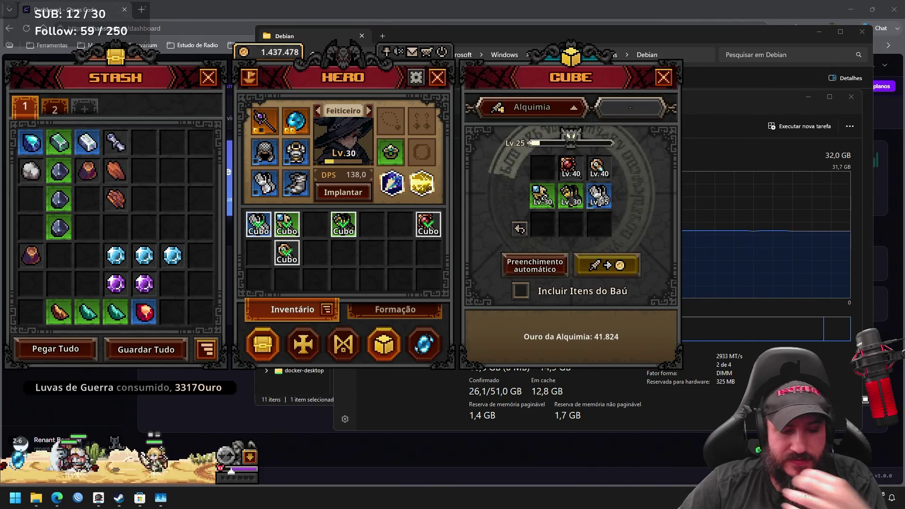
pyautogui.press('super')
pyautogui.write('dos')
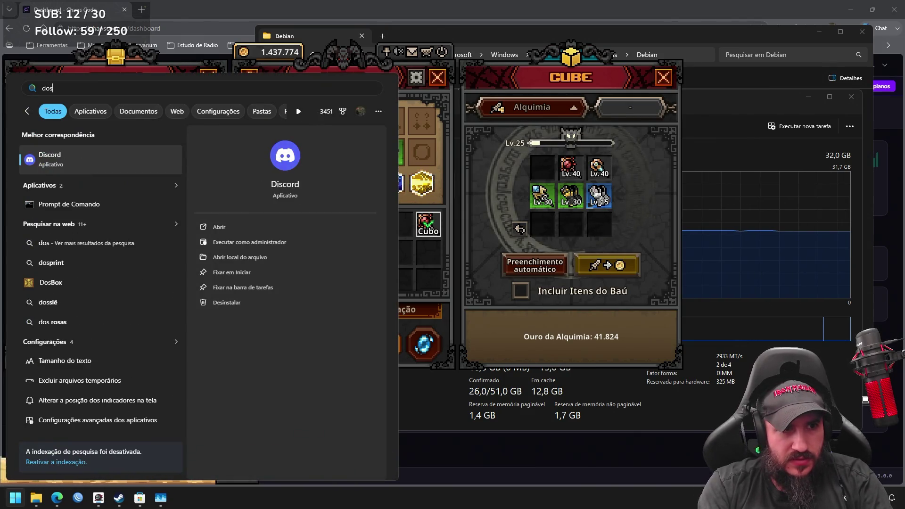
pyautogui.press('BackSpace')
pyautogui.write('cker')
pyautogui.press('Return')
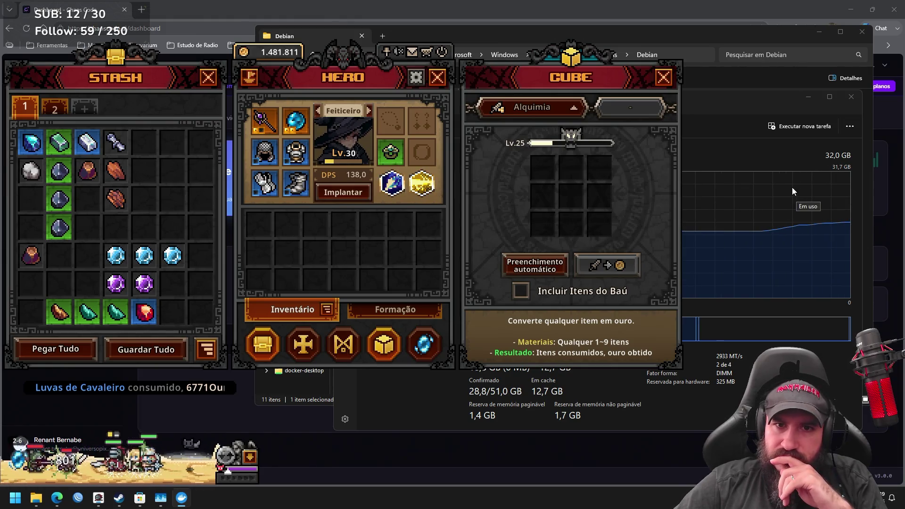
pyautogui.click(663, 77)
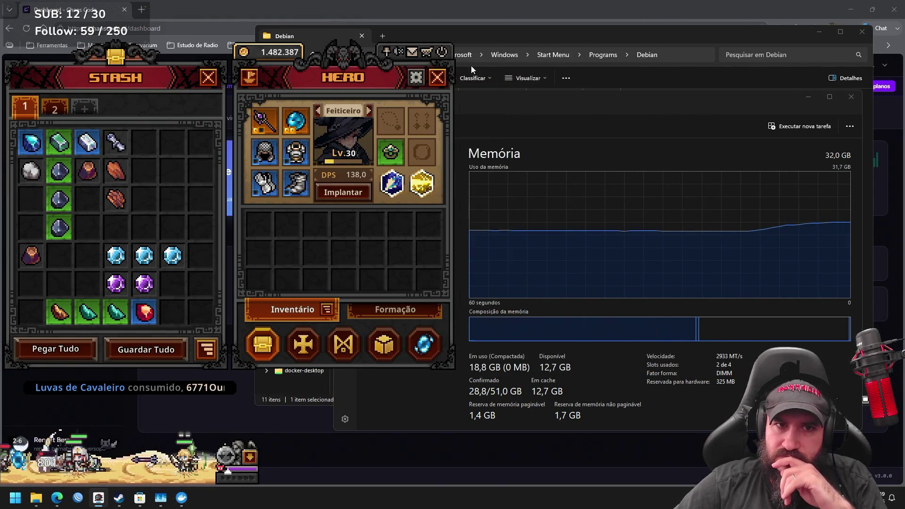
# Close the hero and stash windows, then compare the CPU, Memória and GPU 0 graphs, ending on CPU.
pyautogui.click(437, 77)
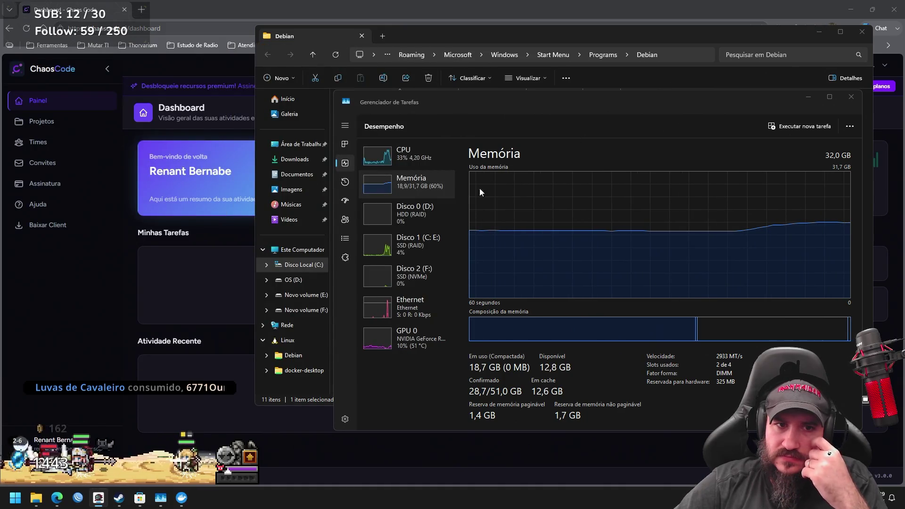
pyautogui.click(411, 159)
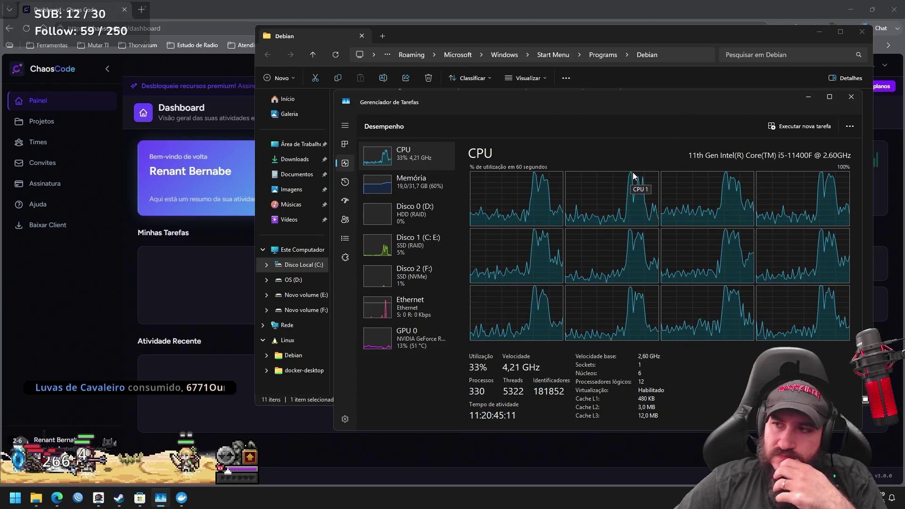
pyautogui.click(426, 187)
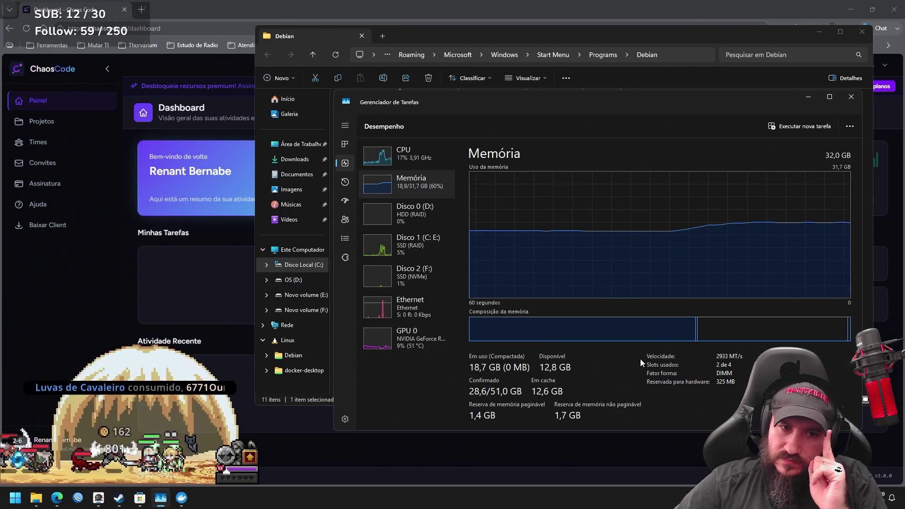
pyautogui.click(439, 343)
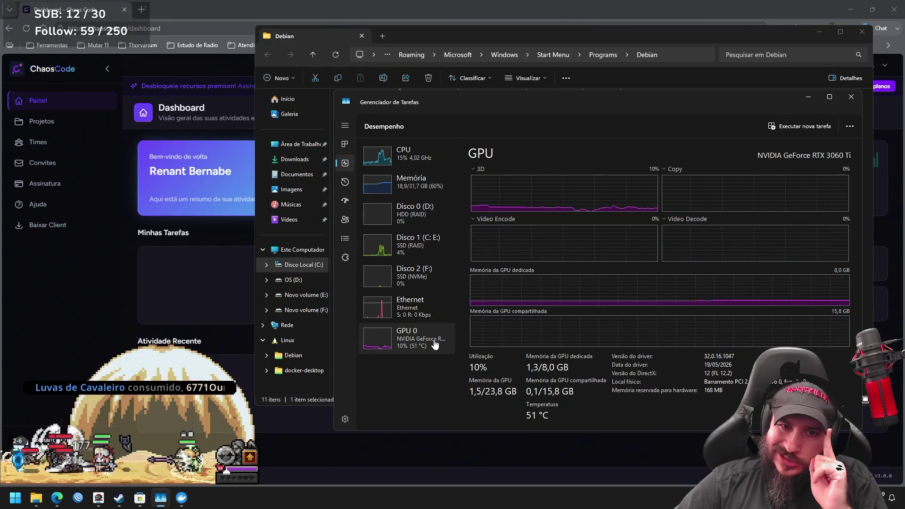
pyautogui.click(430, 199)
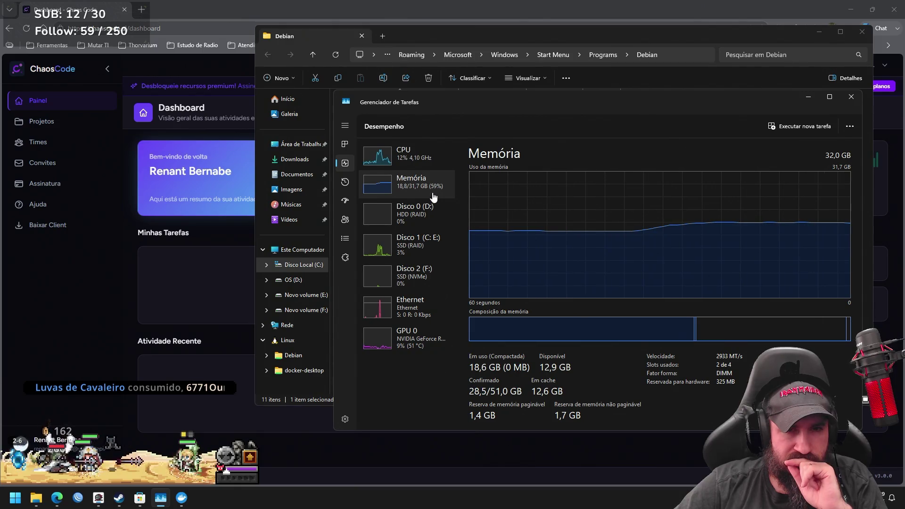
pyautogui.click(430, 160)
# Bring the game and then the Steam library to the front.
pyautogui.moveTo(105, 503)
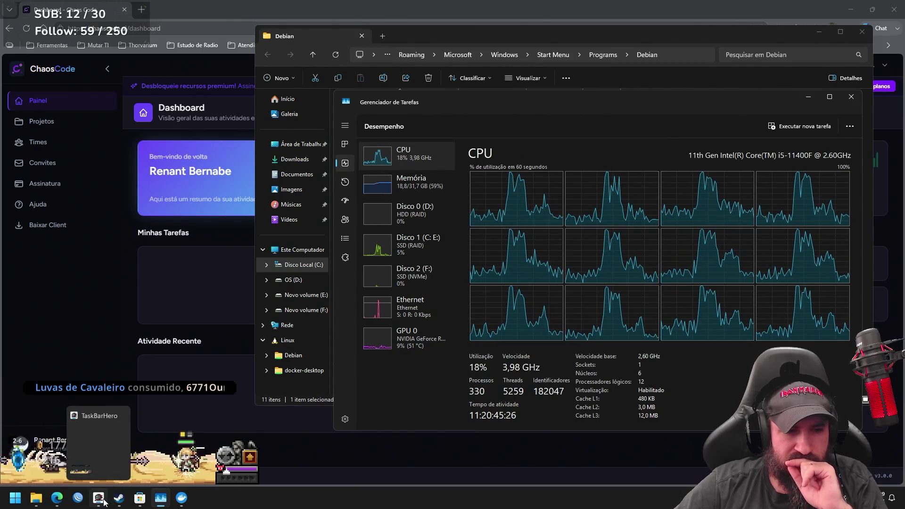
pyautogui.click(160, 471)
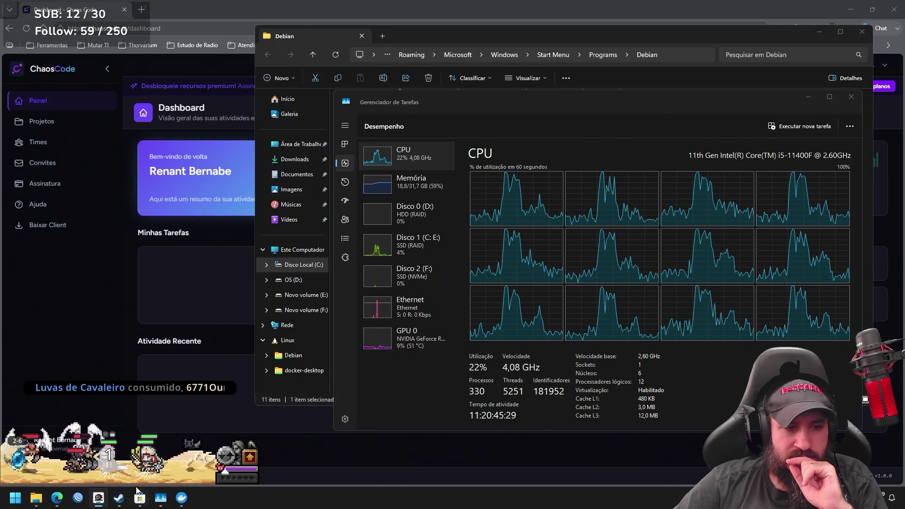
pyautogui.click(119, 498)
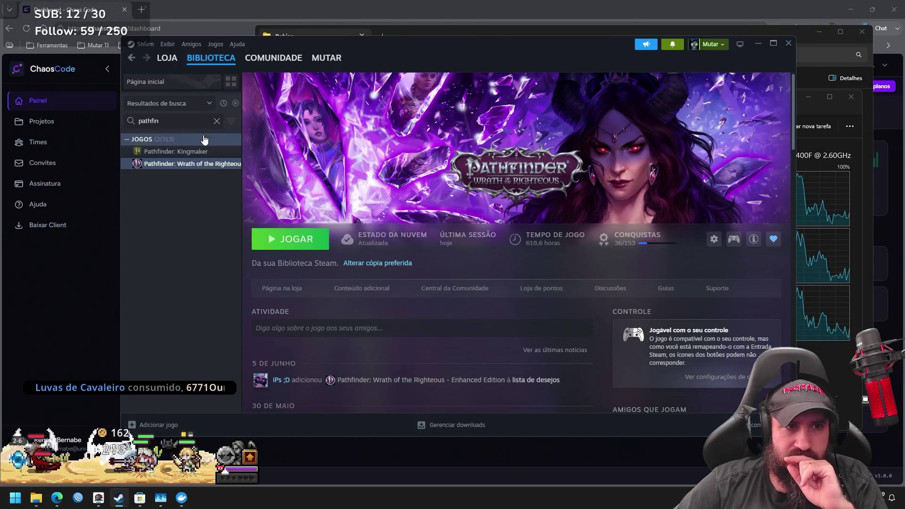
# Clear the 'pathfin' search, stop TBH: Task Bar Hero with PARAR, close Steam, then view memory.
pyautogui.click(217, 121)
pyautogui.click(222, 311)
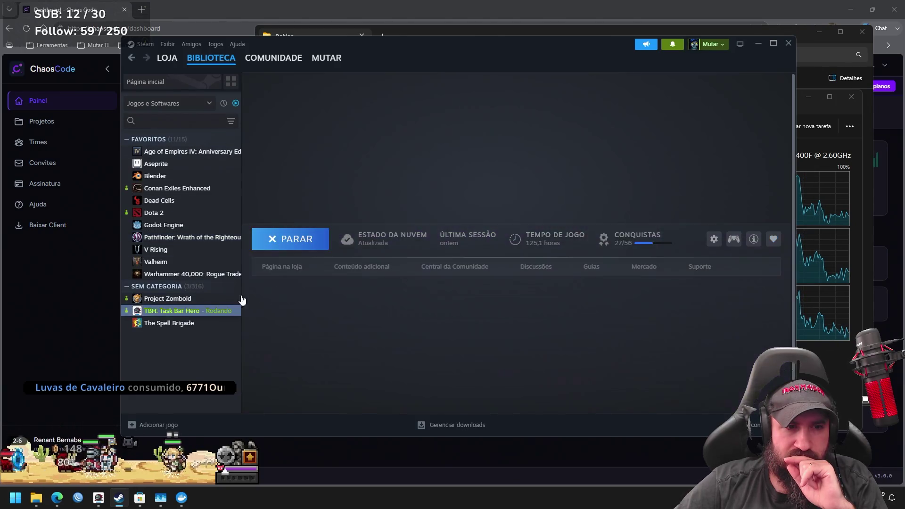
pyautogui.click(291, 239)
pyautogui.click(441, 262)
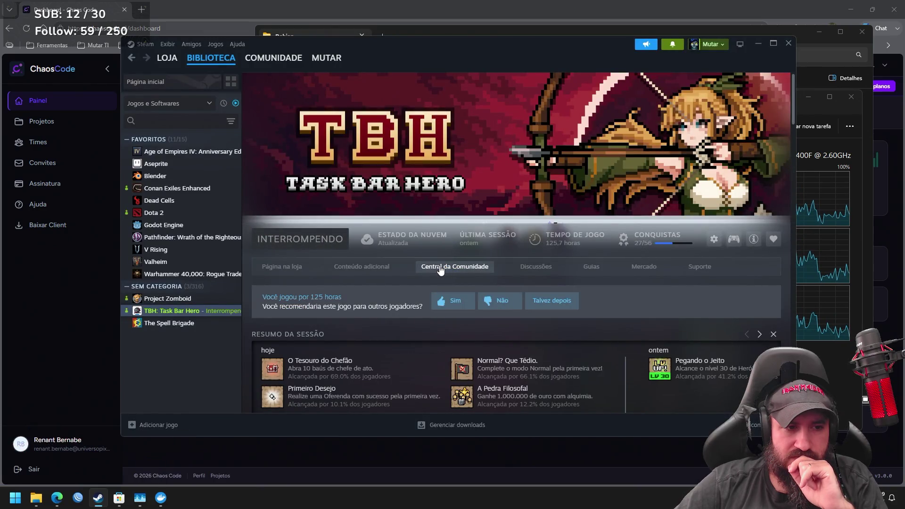
pyautogui.click(789, 46)
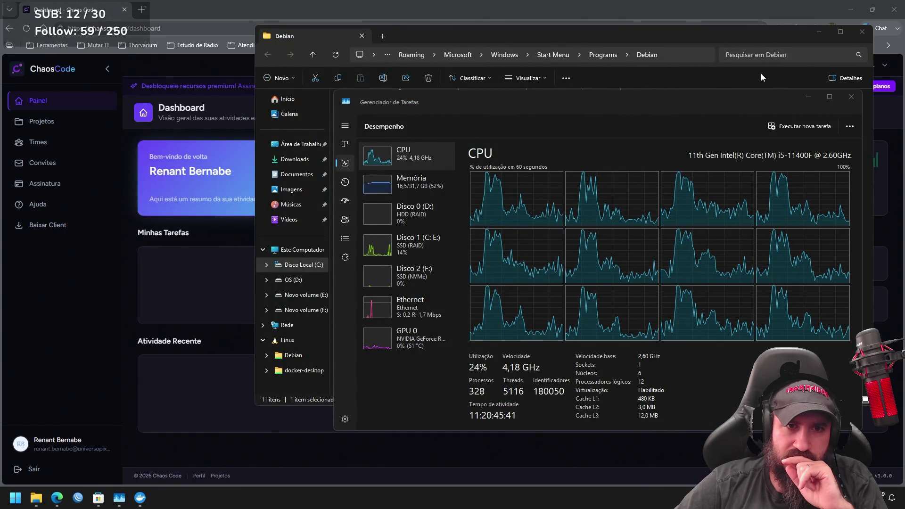
pyautogui.click(420, 193)
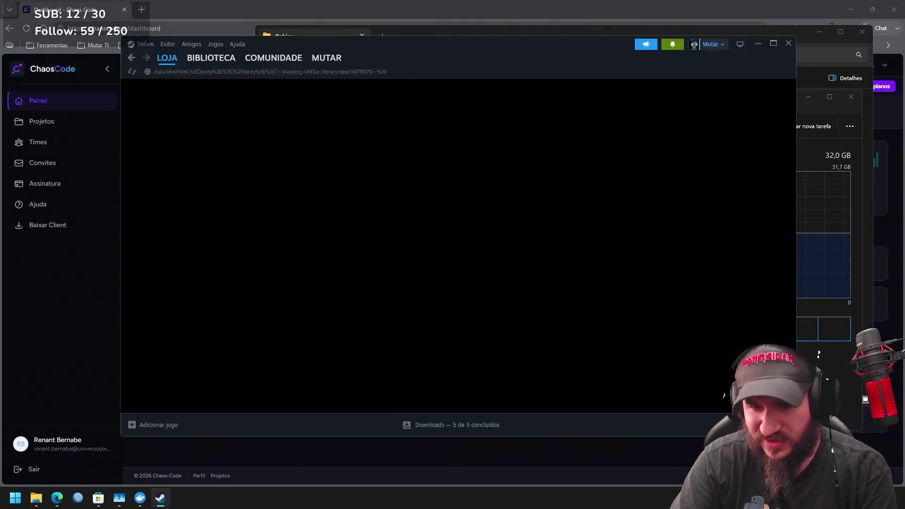
# Open Steam's BIBLIOTECA Página inicial to review friends' activity, then close the Steam window.
pyautogui.moveTo(211, 58)
pyautogui.click(213, 75)
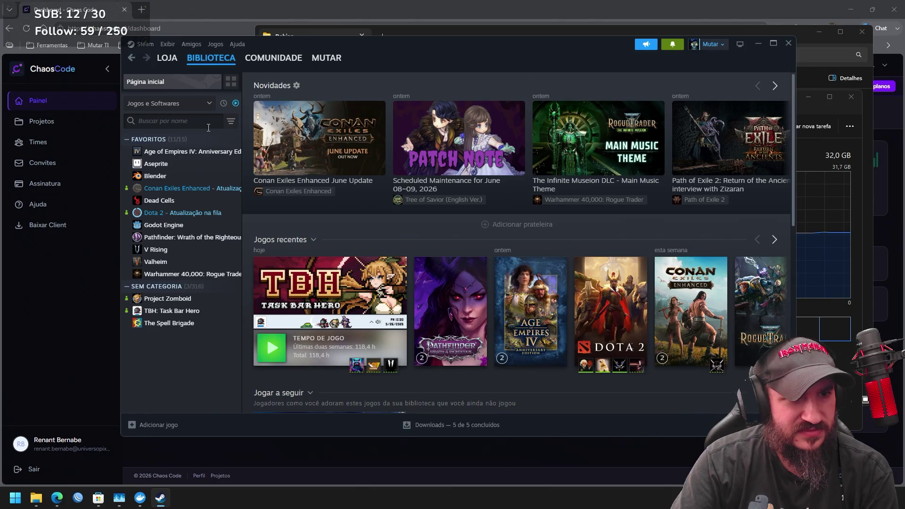
pyautogui.moveTo(128, 192)
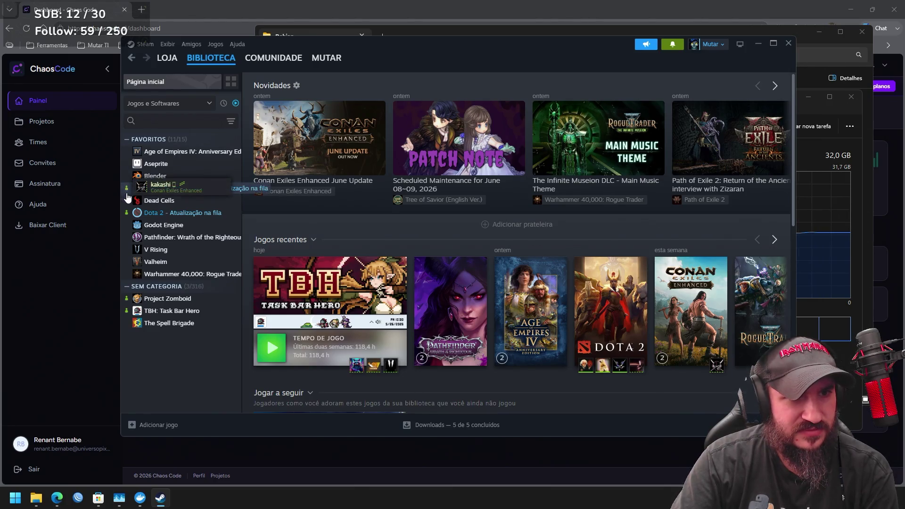
pyautogui.moveTo(129, 215)
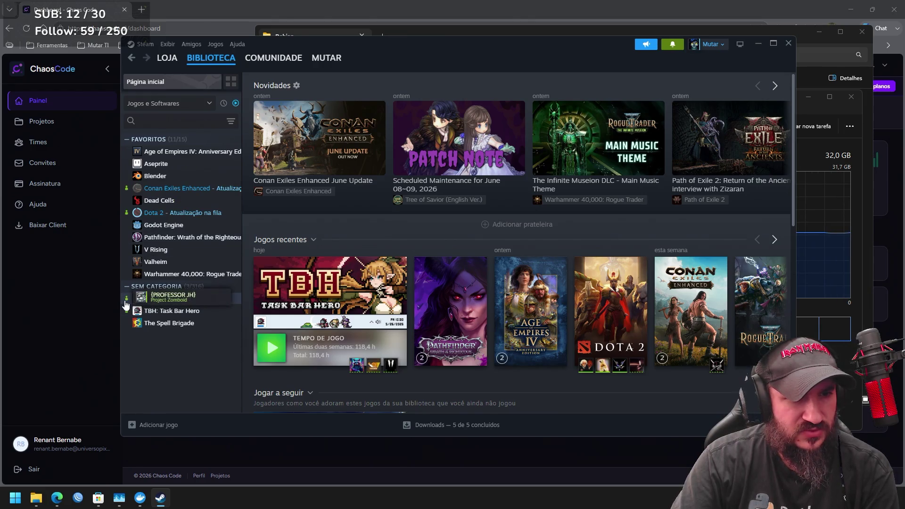
pyautogui.moveTo(128, 316)
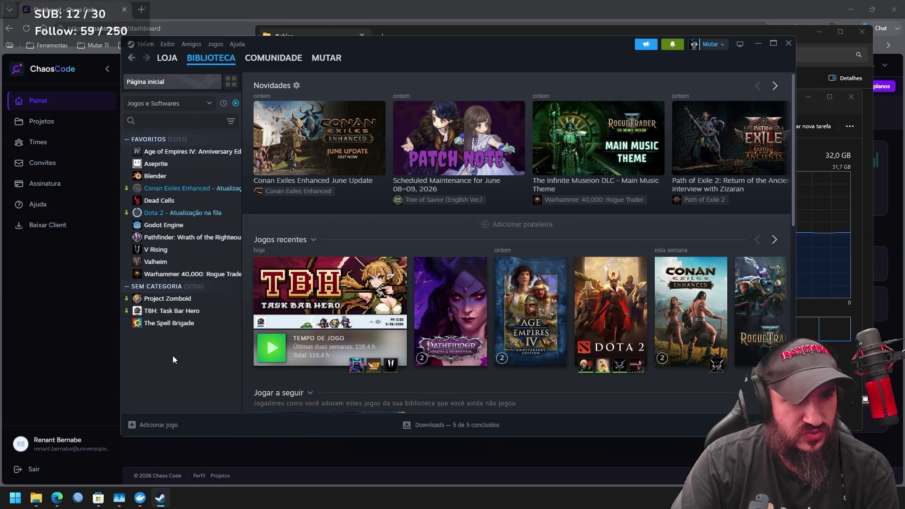
pyautogui.click(789, 43)
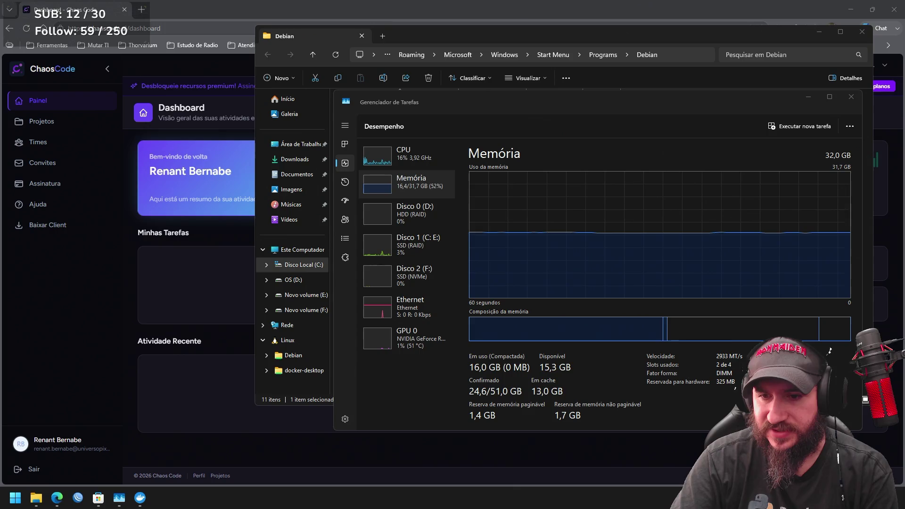
# Quit Steam with Sair do Steam from the tray icon, dropping memory to 14,1 GB.
pyautogui.rightClick(593, 467)
pyautogui.click(621, 458)
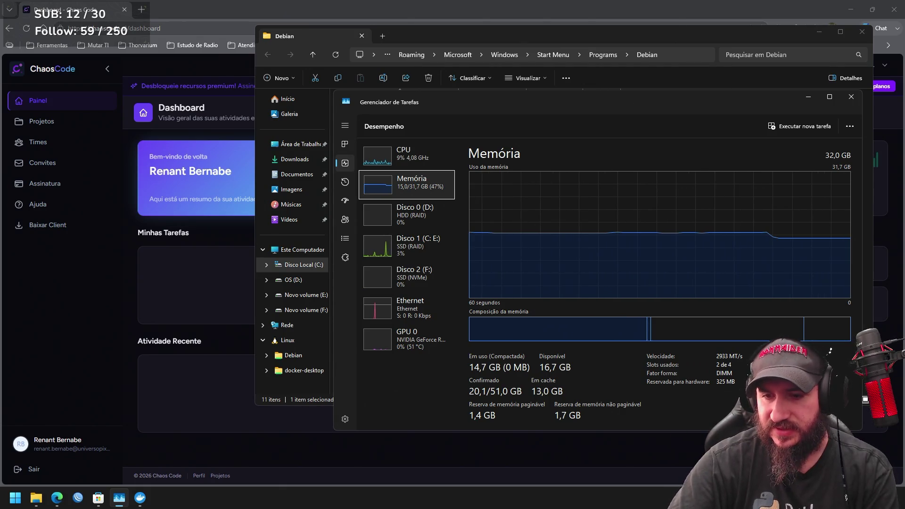
pyautogui.click(400, 88)
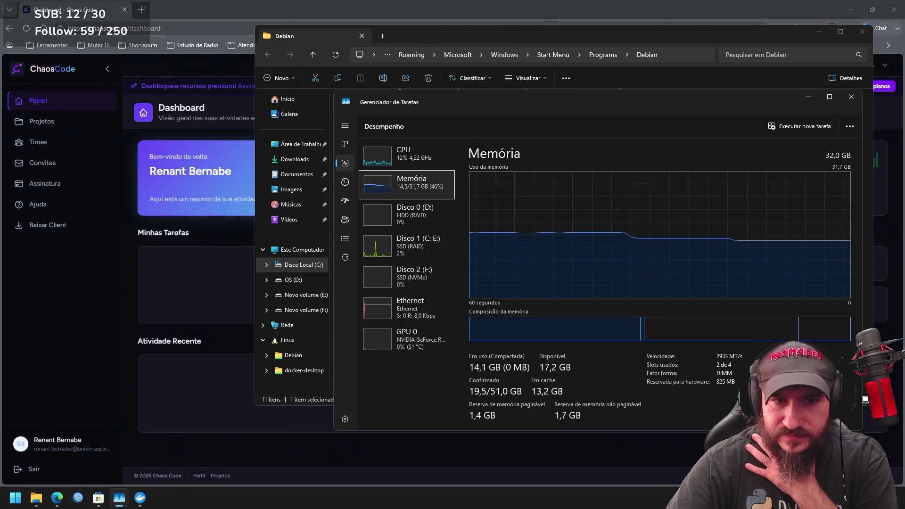
pyautogui.click(99, 501)
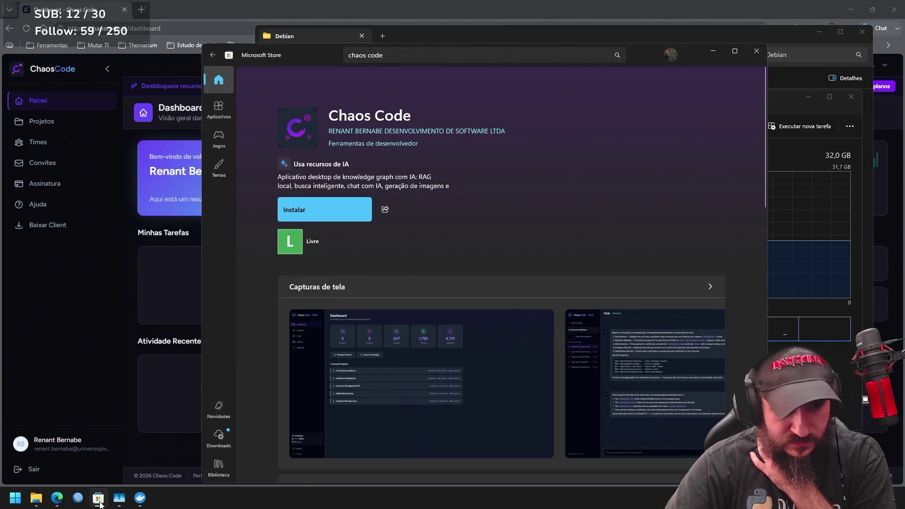
# Install Chaos Code from the Store, close the Debian file browser, and bring Task Manager forward.
pyautogui.click(343, 212)
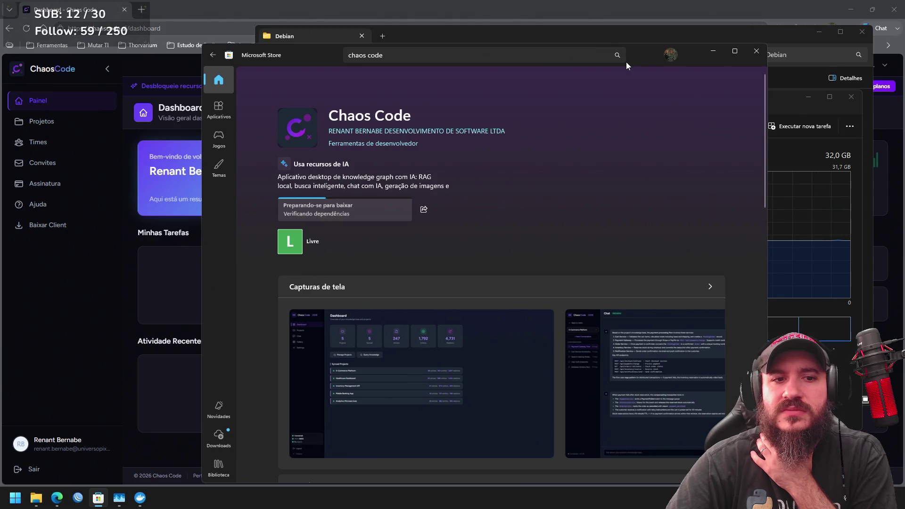
pyautogui.click(783, 35)
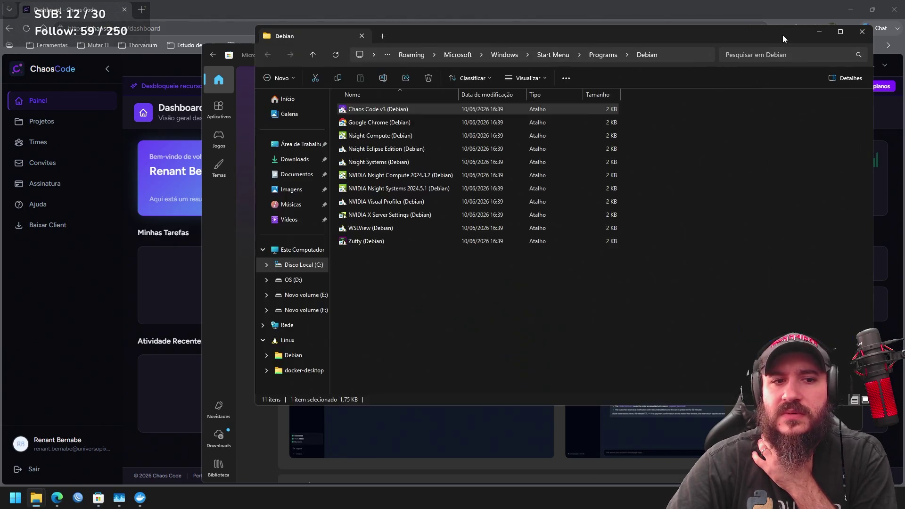
pyautogui.click(861, 32)
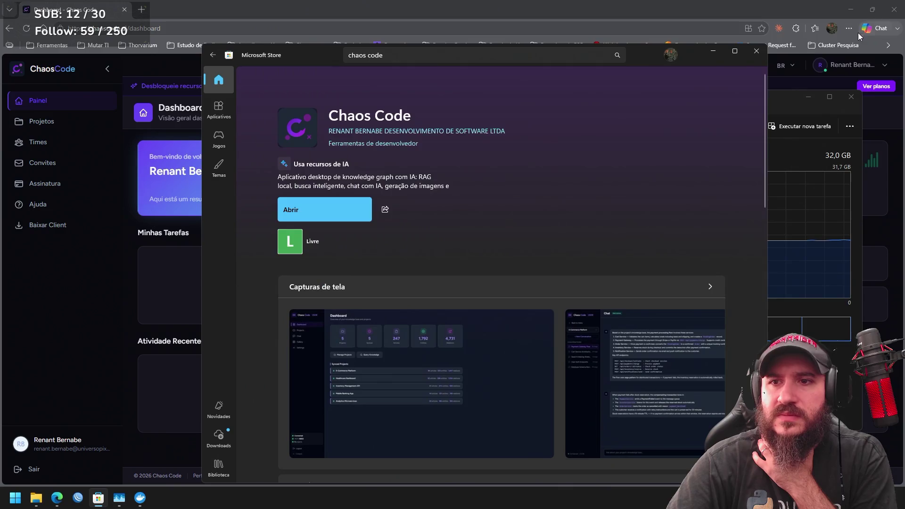
pyautogui.click(785, 109)
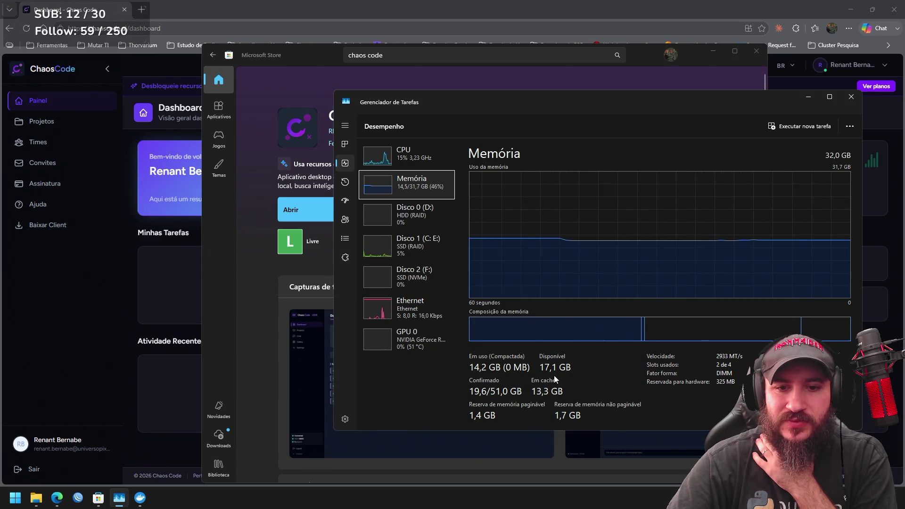
# Launch Chaos Code v1.10.8, authorize it via Entrar com OAuth in the browser, then reopen Task Manager.
pyautogui.click(315, 208)
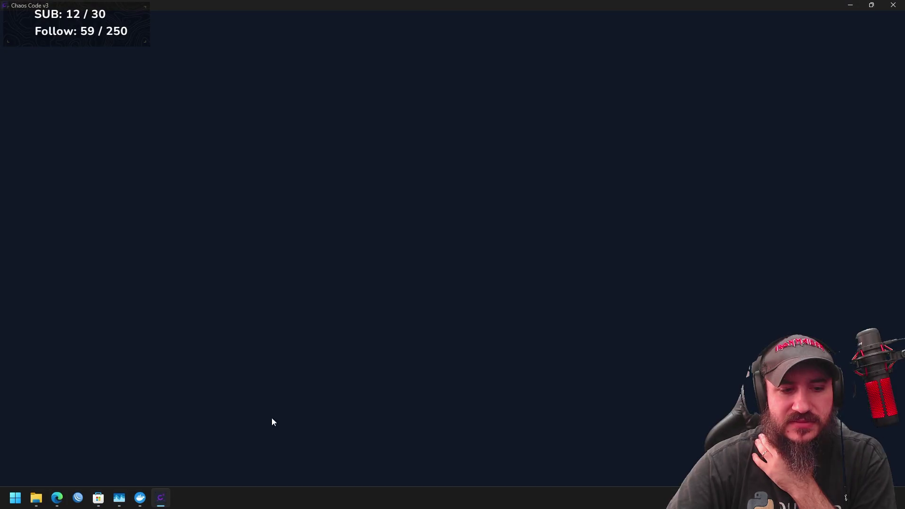
pyautogui.click(469, 309)
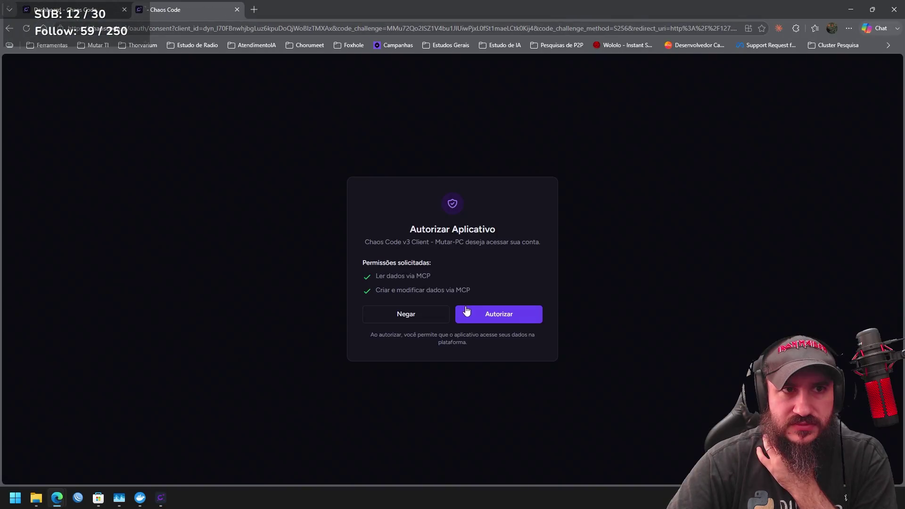
pyautogui.click(532, 313)
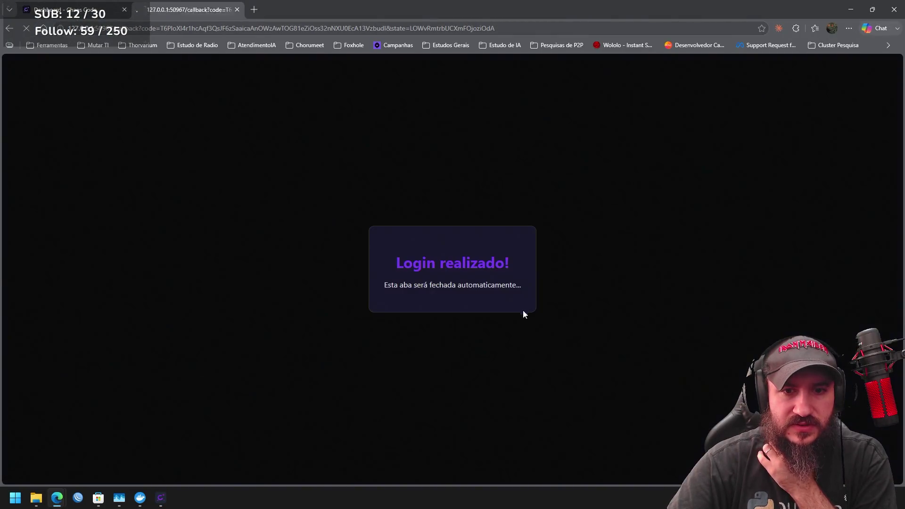
pyautogui.click(238, 9)
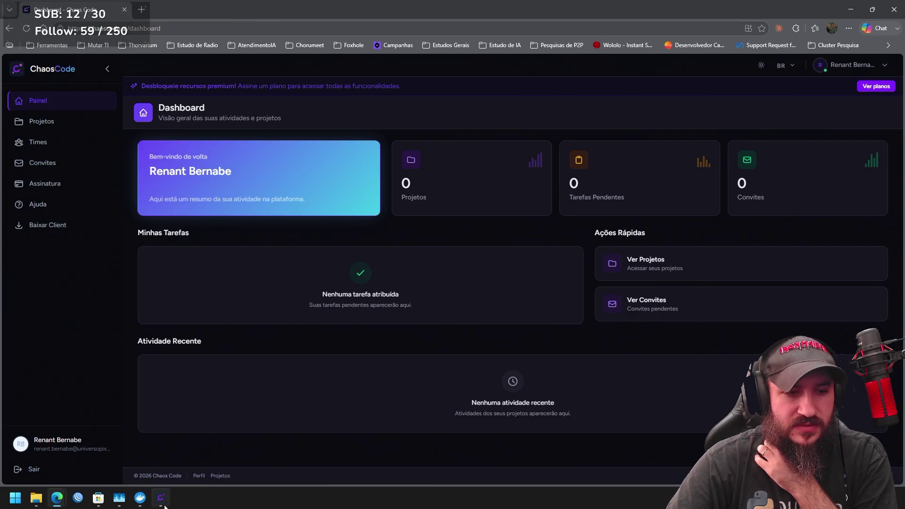
pyautogui.click(162, 503)
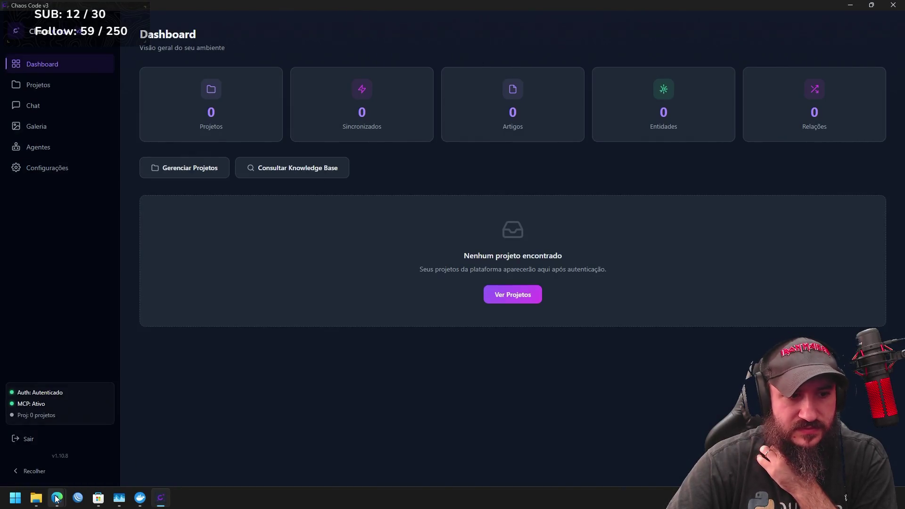
pyautogui.click(120, 499)
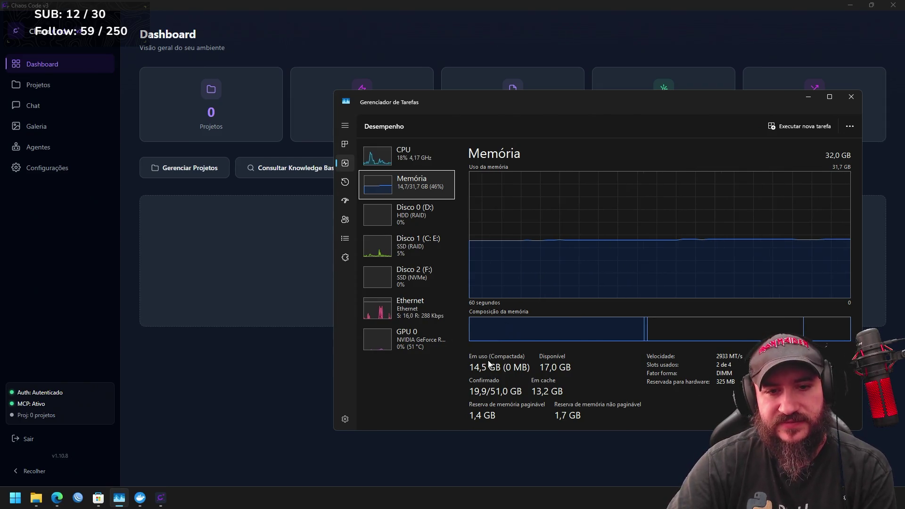
# In Processos, expand Chaos Code (7), inspect Chaos Code v3, collapse the group, and close Task Manager.
pyautogui.click(345, 147)
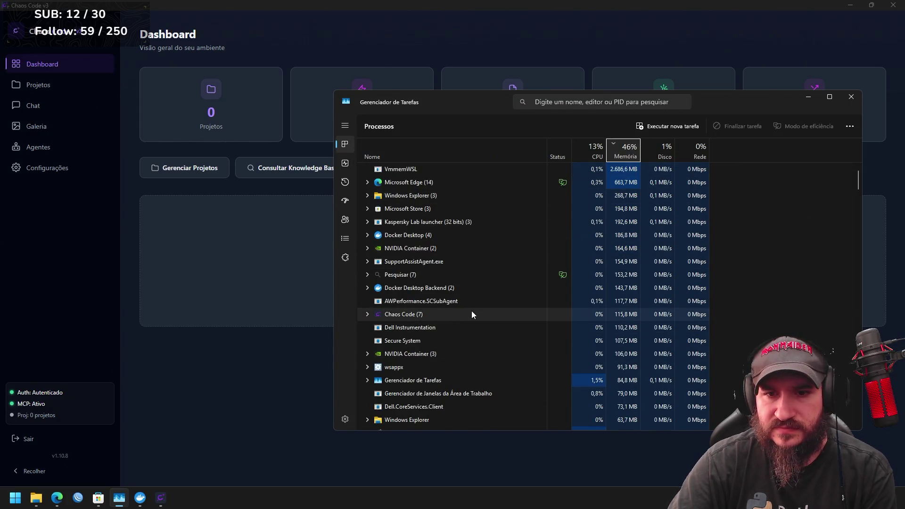
pyautogui.click(628, 314)
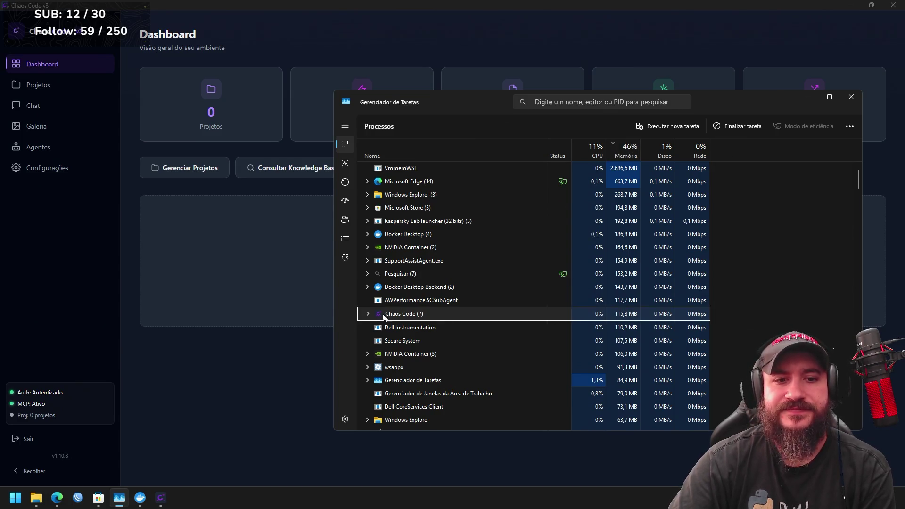
pyautogui.click(369, 314)
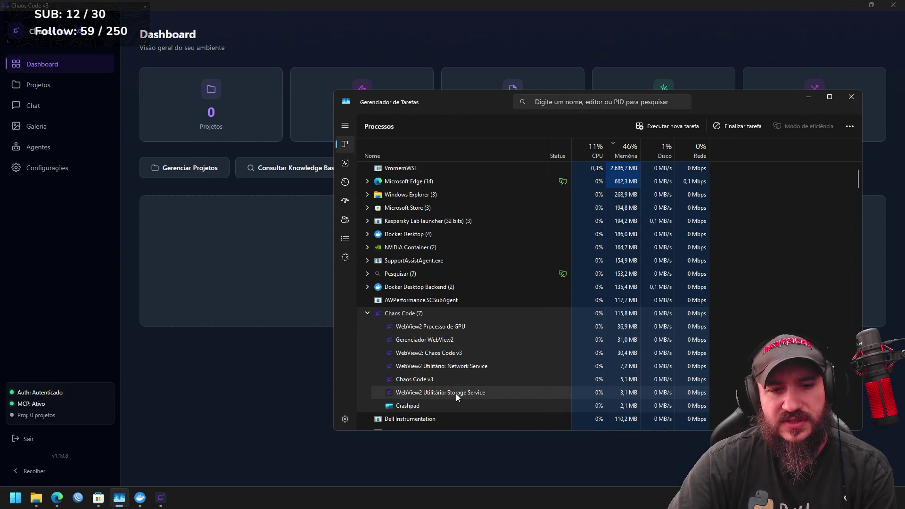
pyautogui.click(461, 382)
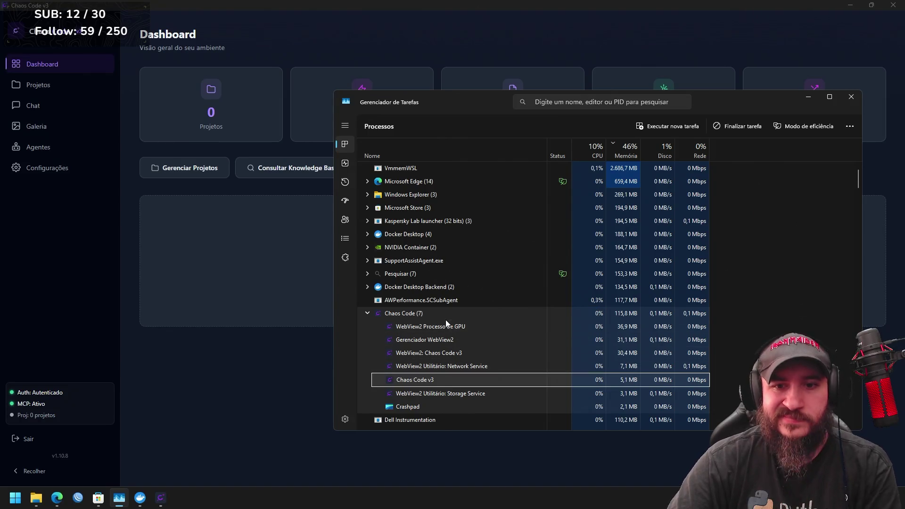
pyautogui.click(403, 313)
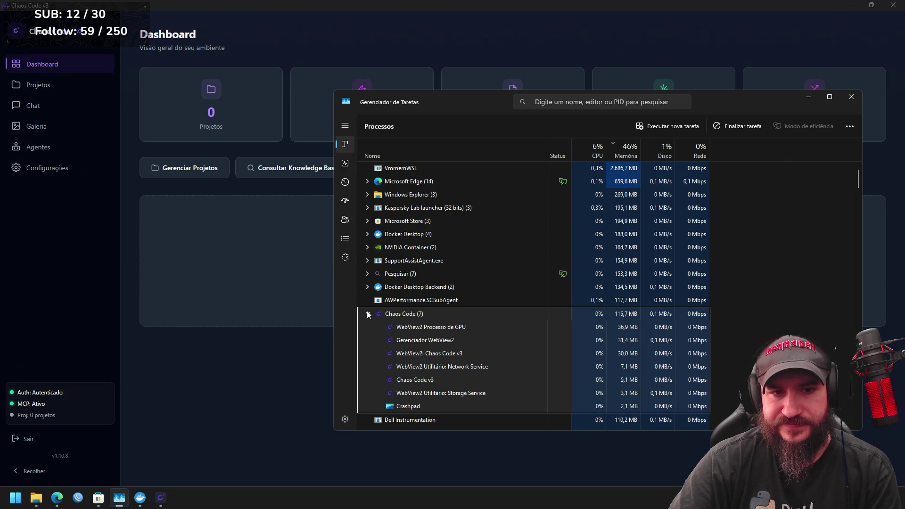
pyautogui.click(367, 313)
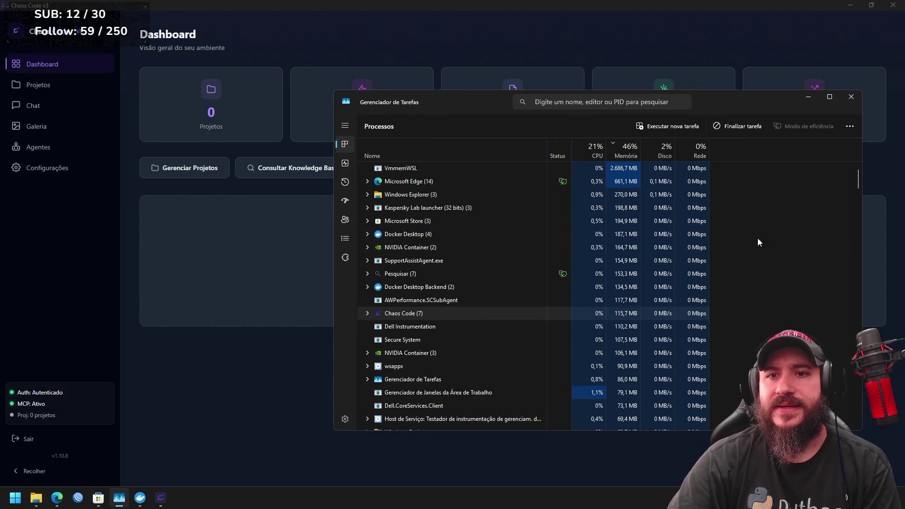
pyautogui.click(853, 96)
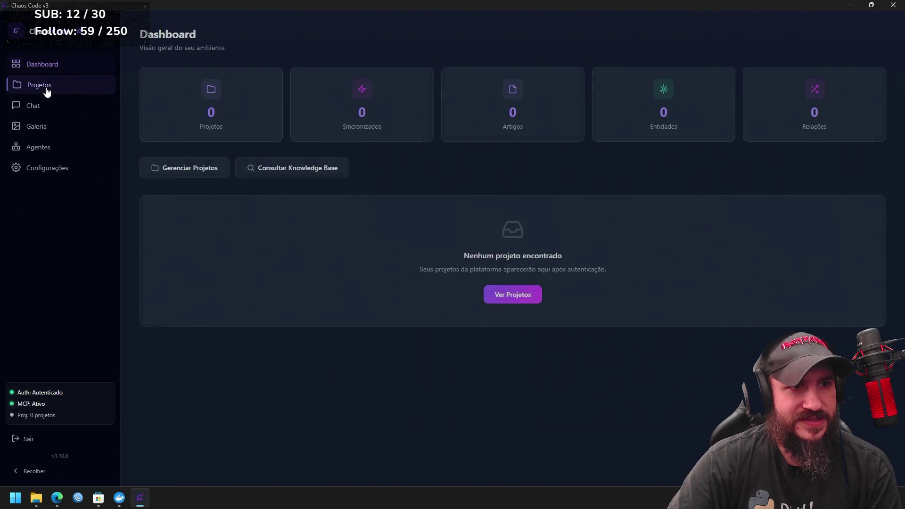
# Visit the client's Projetos and Chat pages, return to Menu Principal, then switch to Edge.
pyautogui.click(47, 89)
pyautogui.click(41, 107)
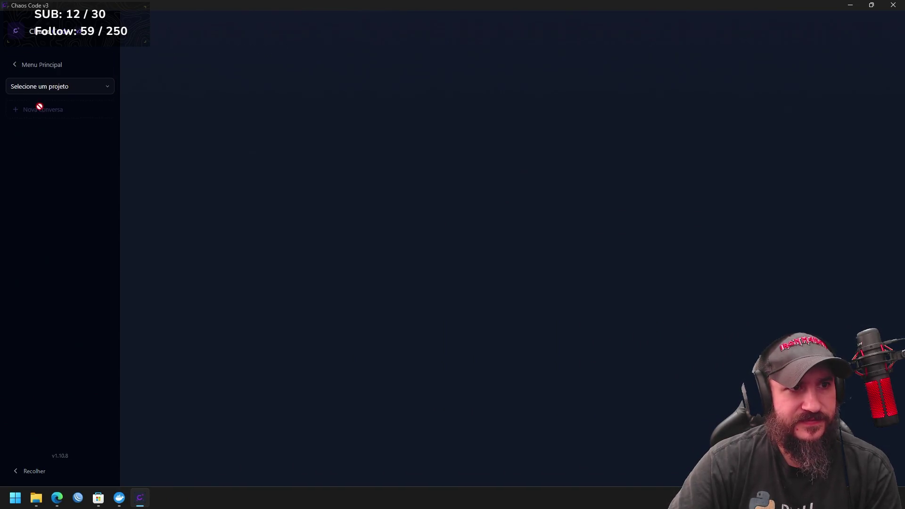
pyautogui.click(53, 72)
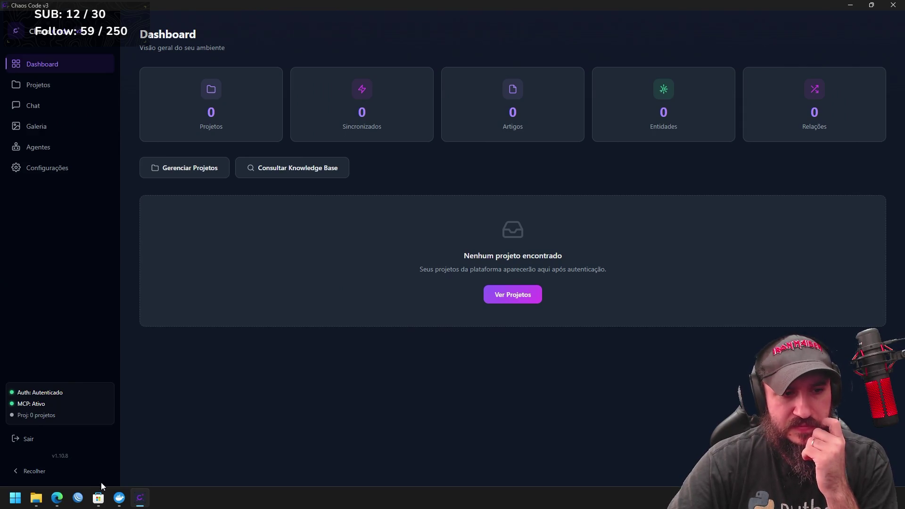
pyautogui.click(57, 499)
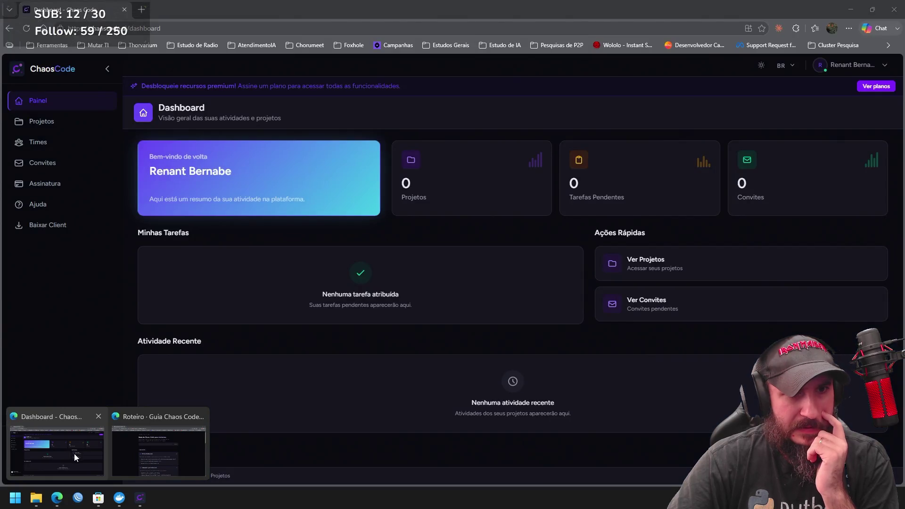
# Open Assinatura in the web app and start Indie checkout, inspecting the applied coupon code.
pyautogui.click(74, 454)
pyautogui.click(56, 123)
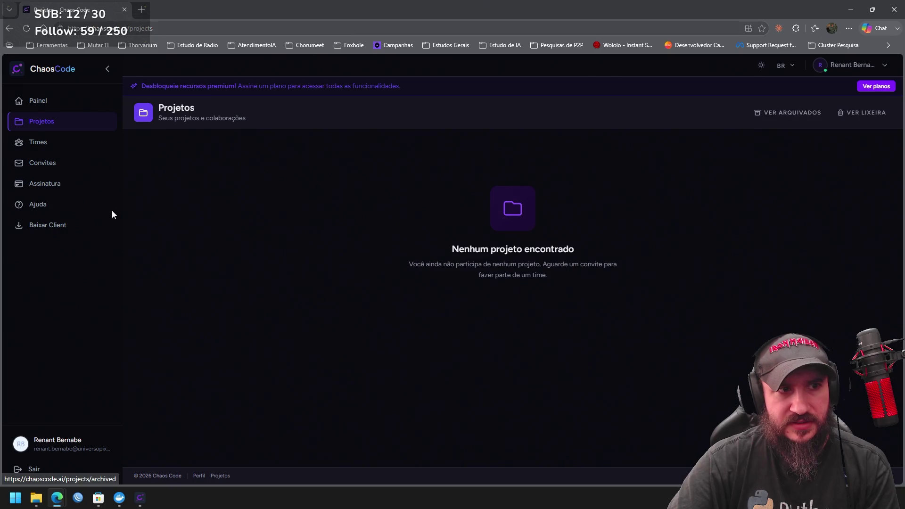
pyautogui.click(71, 191)
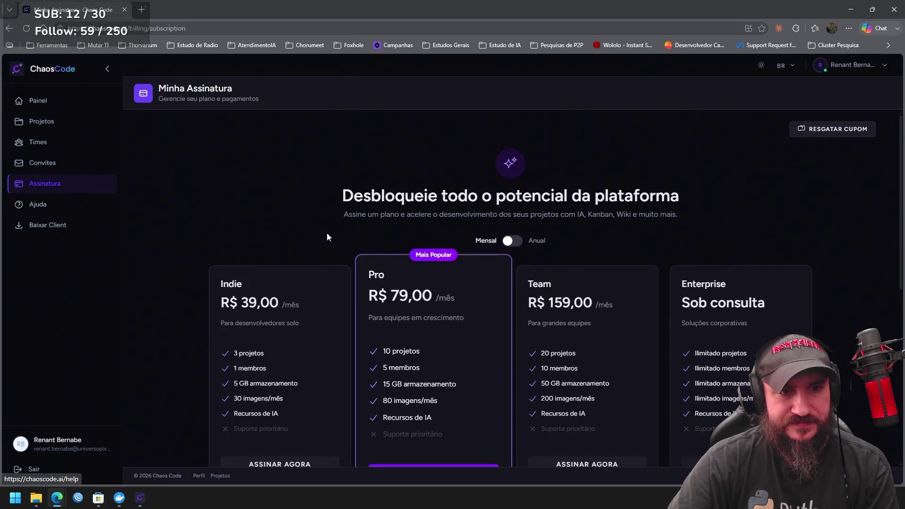
pyautogui.click(291, 422)
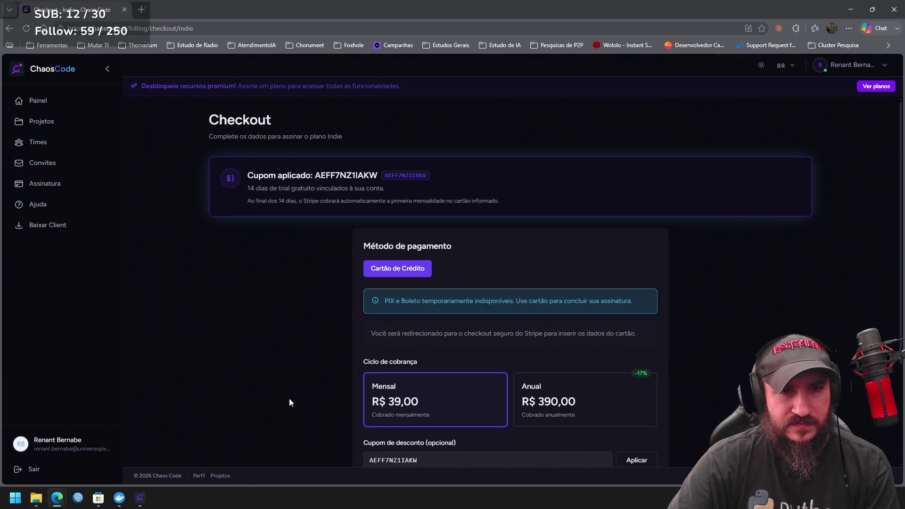
pyautogui.scroll(-2, 290, 384)
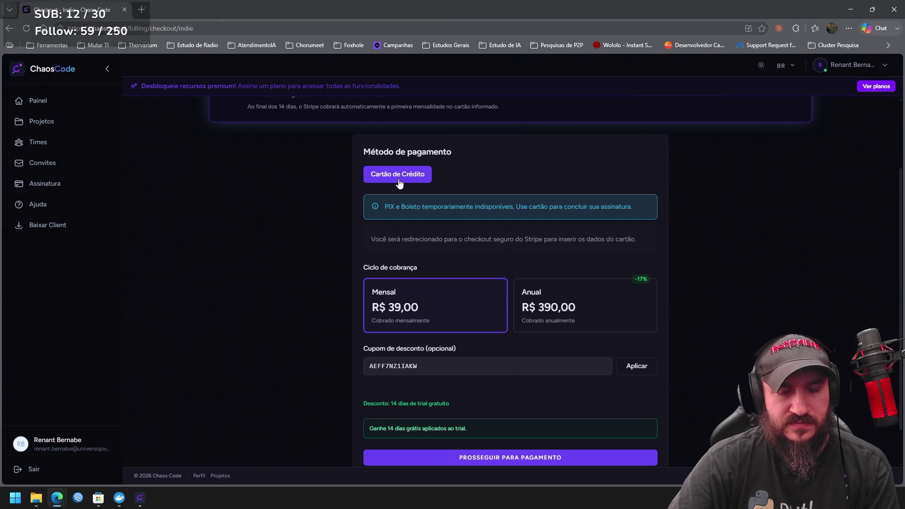
pyautogui.doubleClick(409, 368)
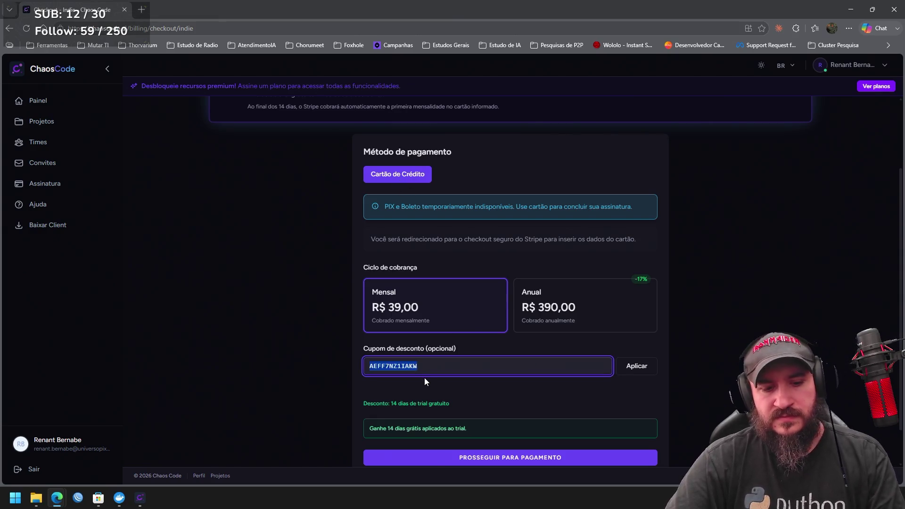
pyautogui.click(416, 381)
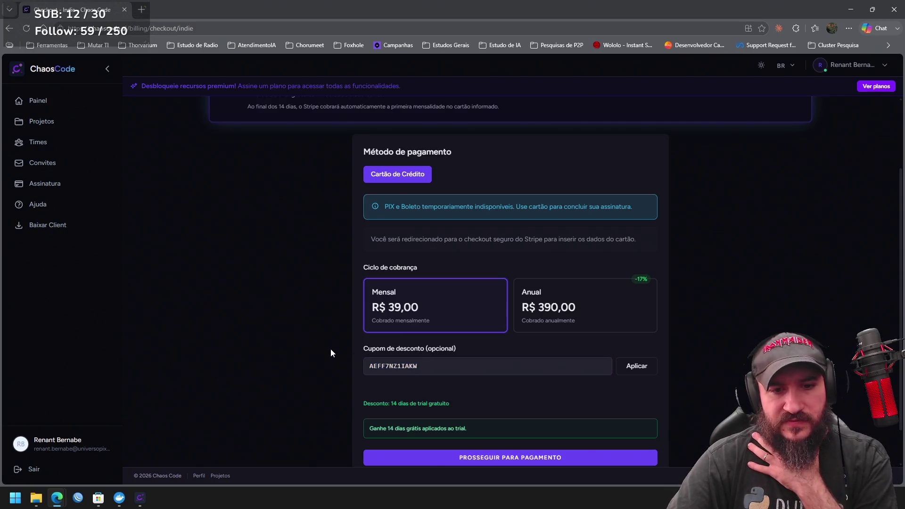
# Sign out of the web app via the account menu, then out of the desktop client.
pyautogui.click(863, 66)
pyautogui.click(834, 122)
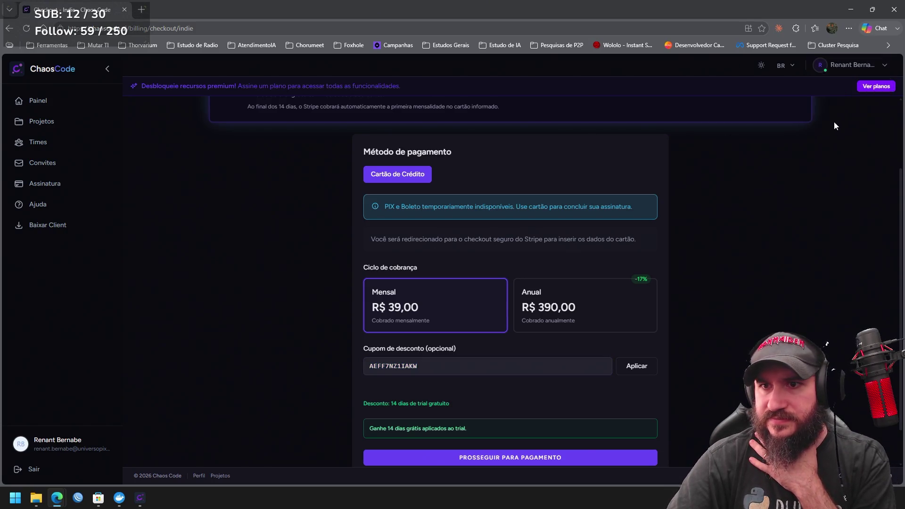
pyautogui.click(143, 496)
pyautogui.click(42, 437)
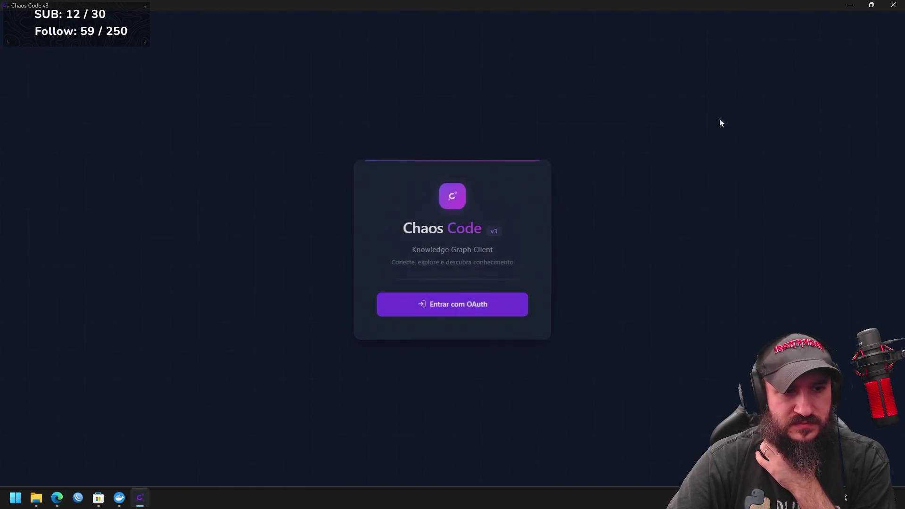
# Close the desktop client, log back into the web app, and open Assinatura showing Plano Indie at R$ 39,00/mês.
pyautogui.click(895, 6)
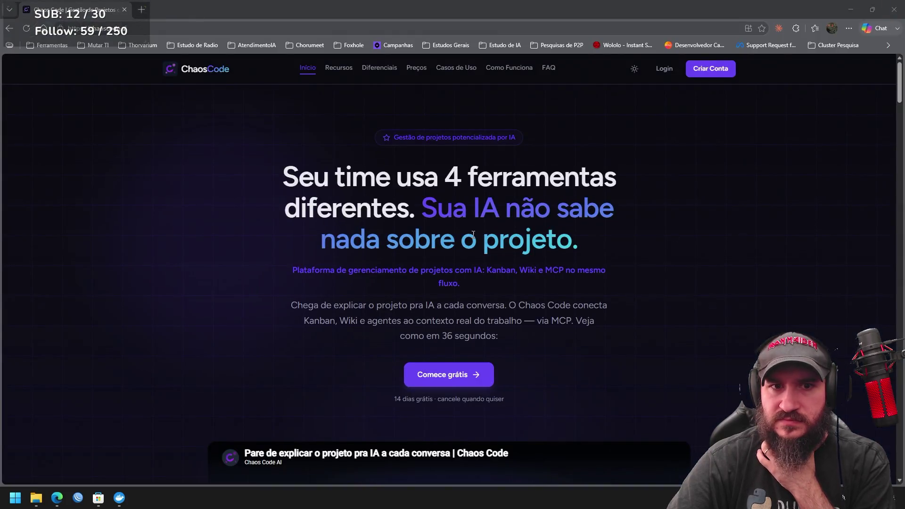
pyautogui.click(665, 68)
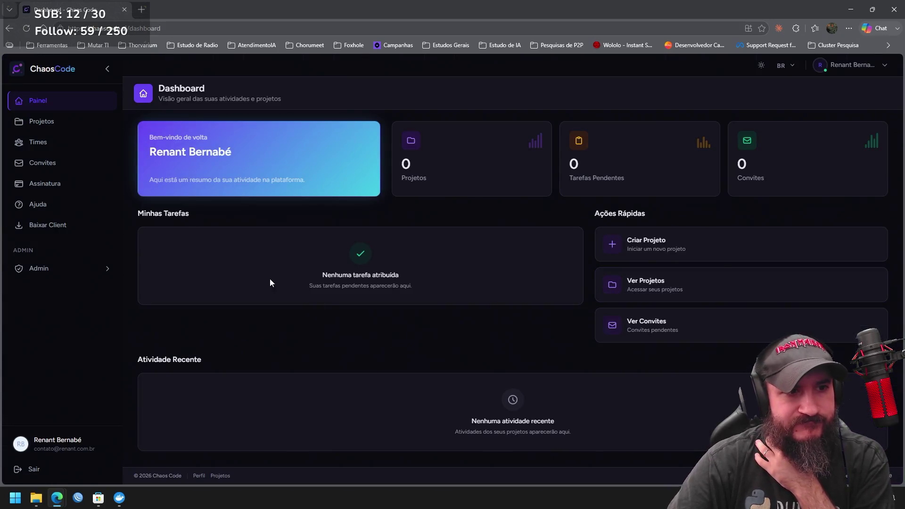
pyautogui.click(74, 185)
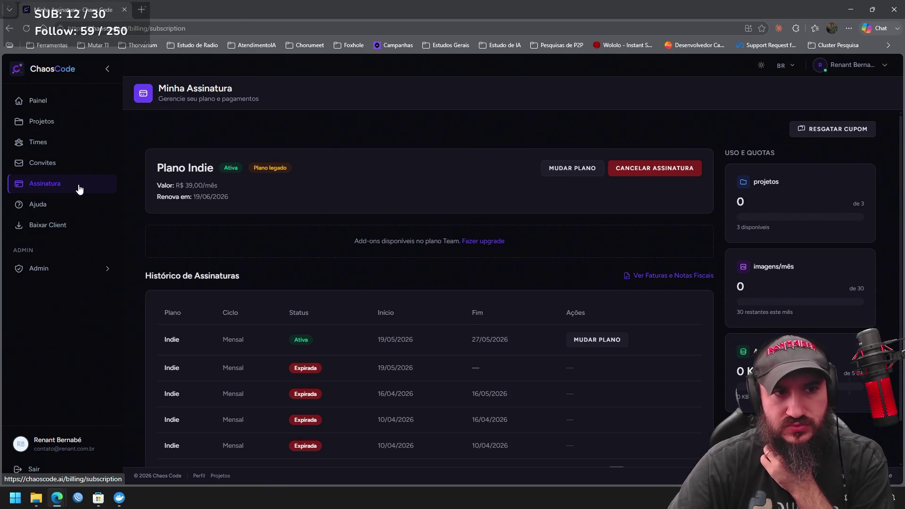
# Cancel the Indie subscription, keeping access until 19/06/2026, then view the empty Projetos list.
pyautogui.click(670, 173)
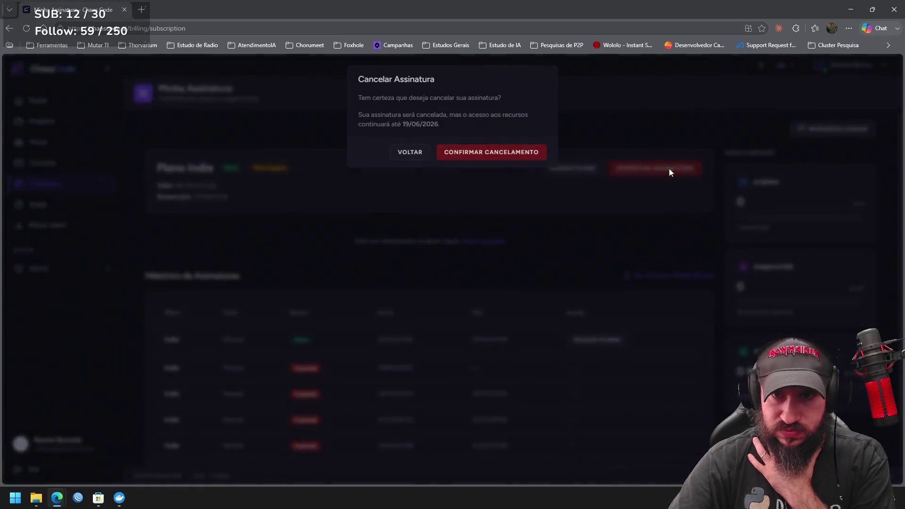
pyautogui.click(505, 156)
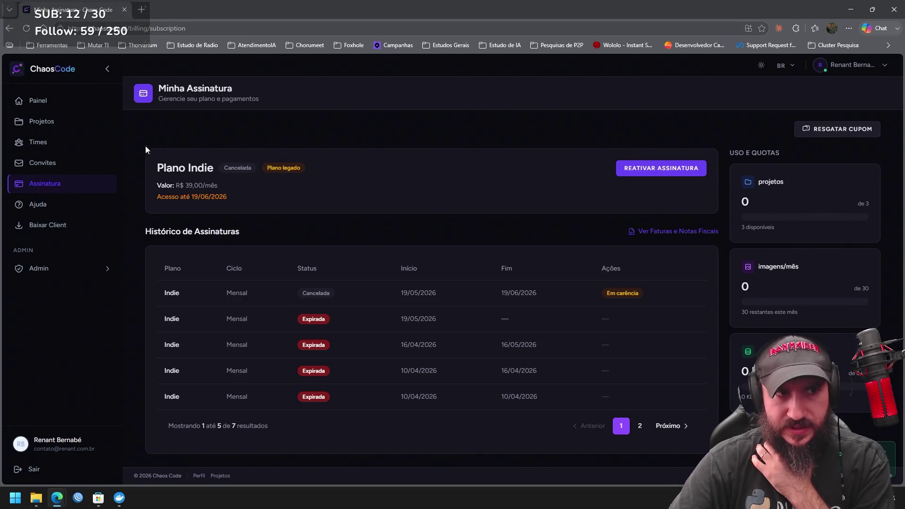
pyautogui.click(56, 124)
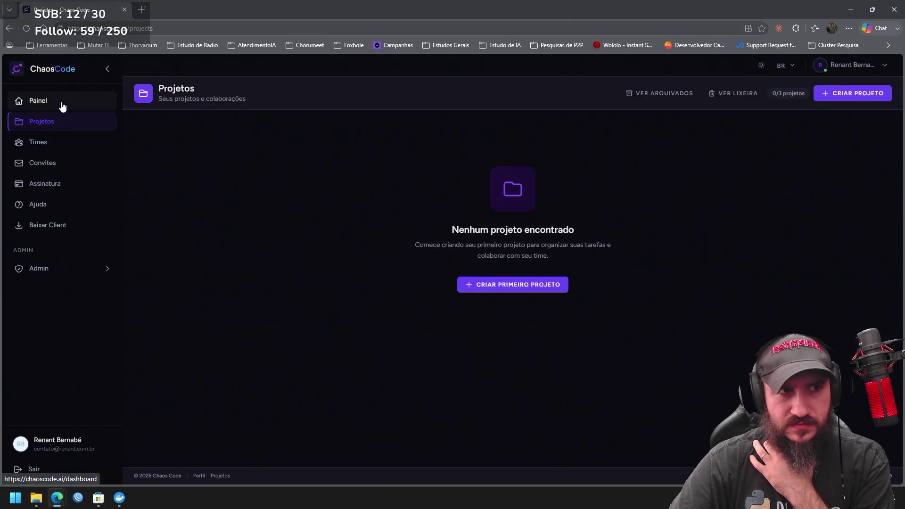
# Visit the public ChaosCode landing page from the Painel and return to the Dashboard.
pyautogui.click(63, 106)
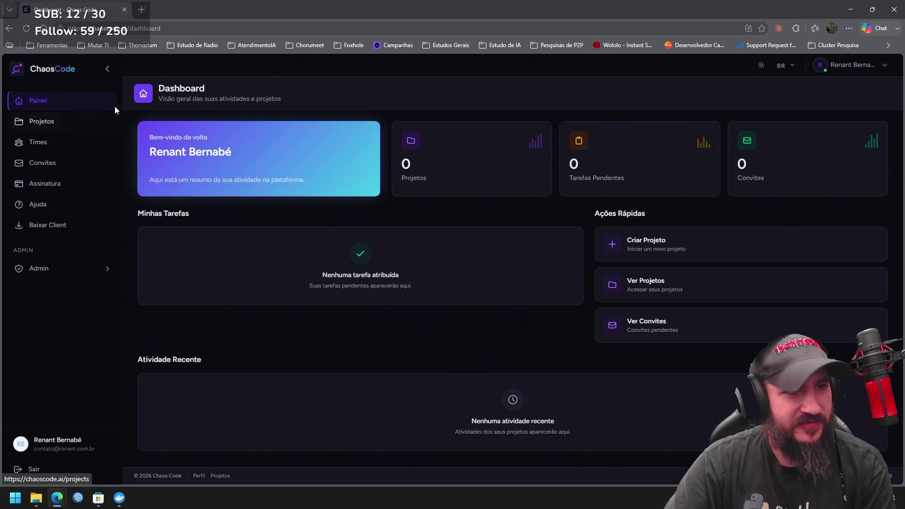
pyautogui.click(60, 68)
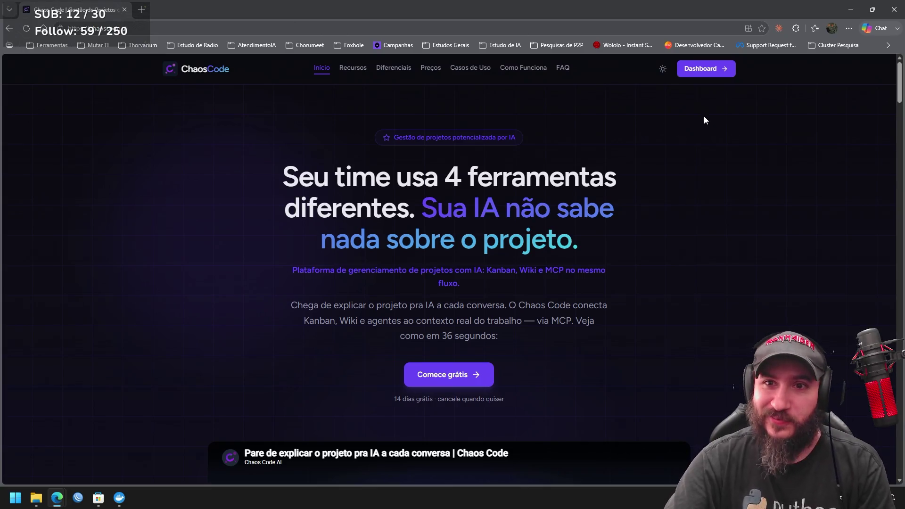
pyautogui.click(710, 77)
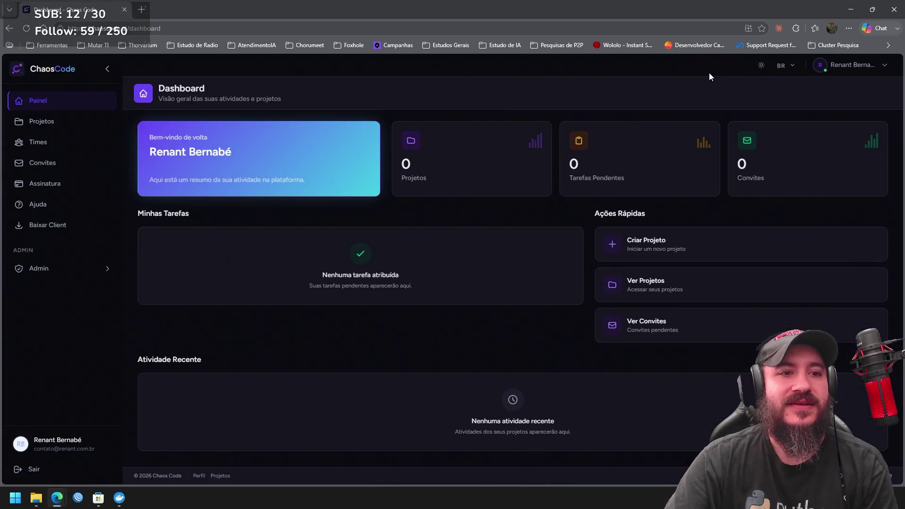
# Sign out with Sair from the account menu and reach the 'Bem-vindo de volta' login page.
pyautogui.click(861, 72)
pyautogui.click(823, 121)
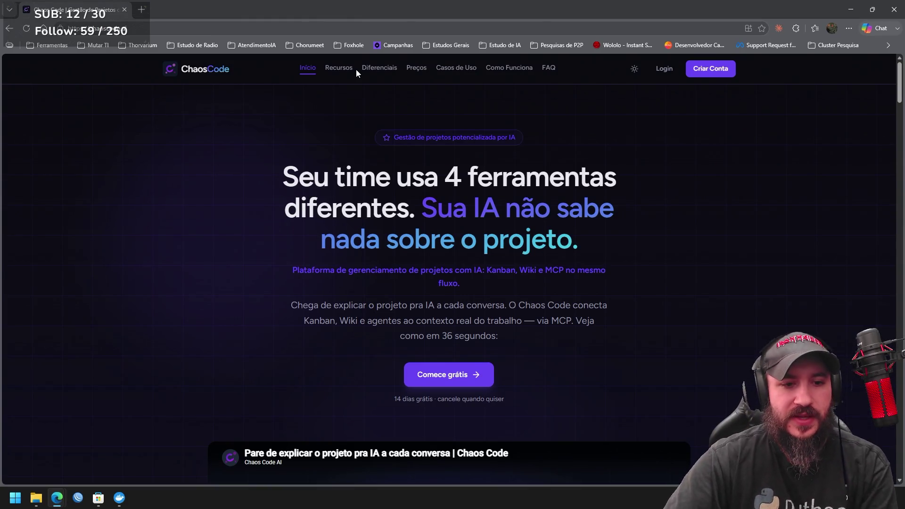
pyautogui.click(665, 69)
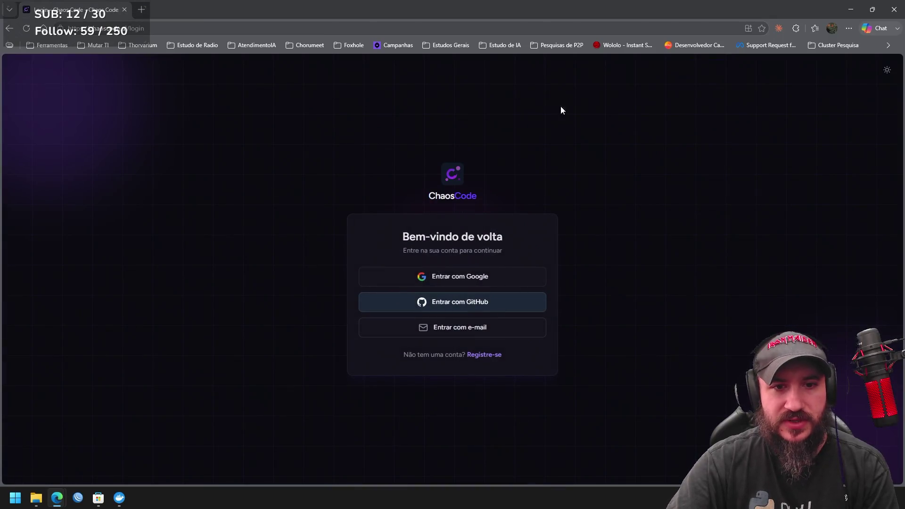
# Sign in with Google using the second account, landing on a Dashboard with 0 projects.
pyautogui.click(480, 281)
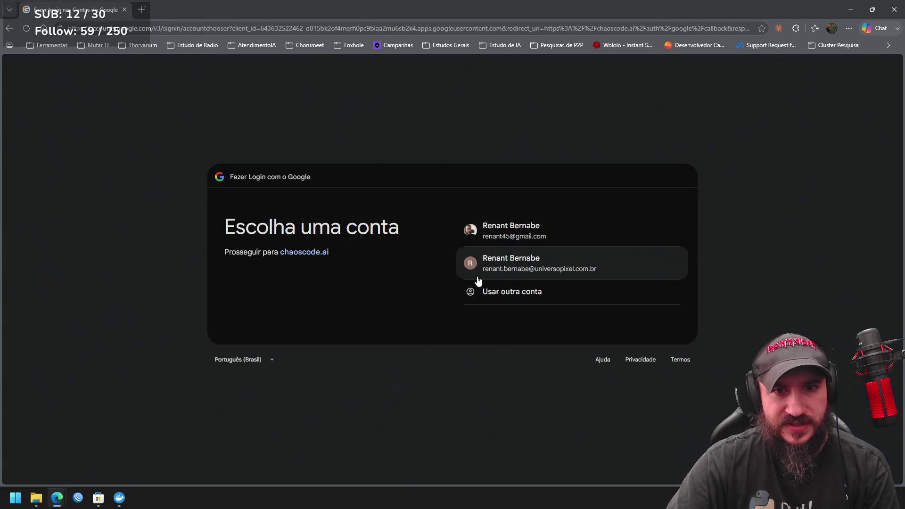
pyautogui.click(502, 272)
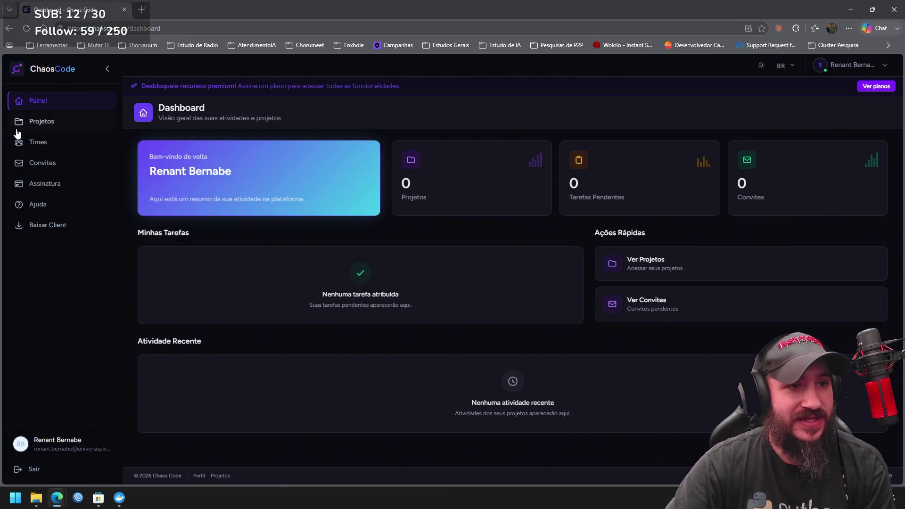
# Browse Projetos, Times, Convites, Ajuda and the Assinatura plans page, scrolling through the plans.
pyautogui.click(55, 122)
pyautogui.click(61, 147)
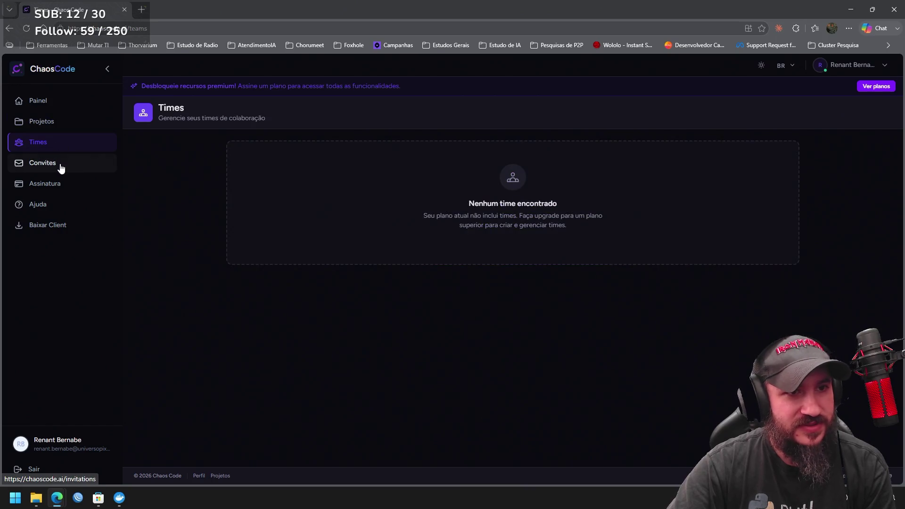
pyautogui.click(61, 167)
pyautogui.click(67, 184)
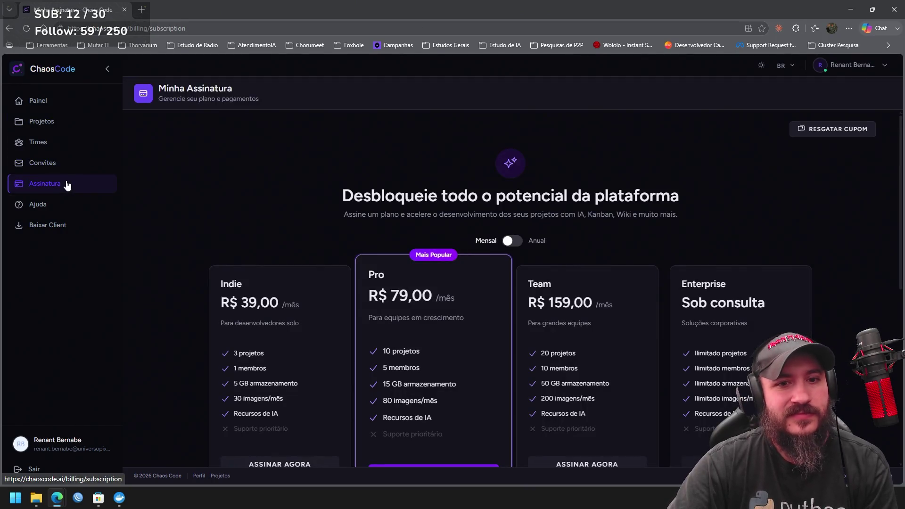
pyautogui.click(66, 197)
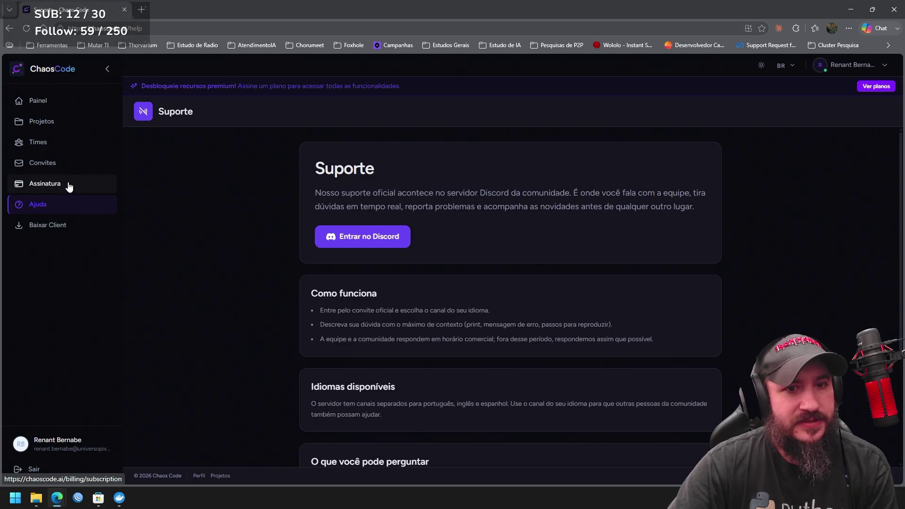
pyautogui.click(68, 185)
pyautogui.scroll(-3, 308, 196)
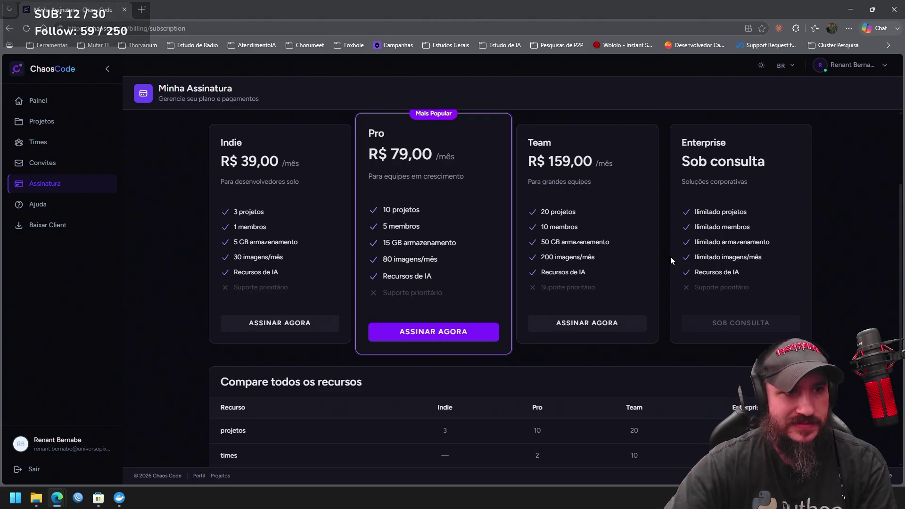
# Revisit Convites, Times, Projetos and Painel, then open the Indie/Pro/Team/Enterprise plans page from the Dashboard.
pyautogui.click(50, 162)
pyautogui.click(63, 145)
pyautogui.click(61, 122)
pyautogui.click(66, 102)
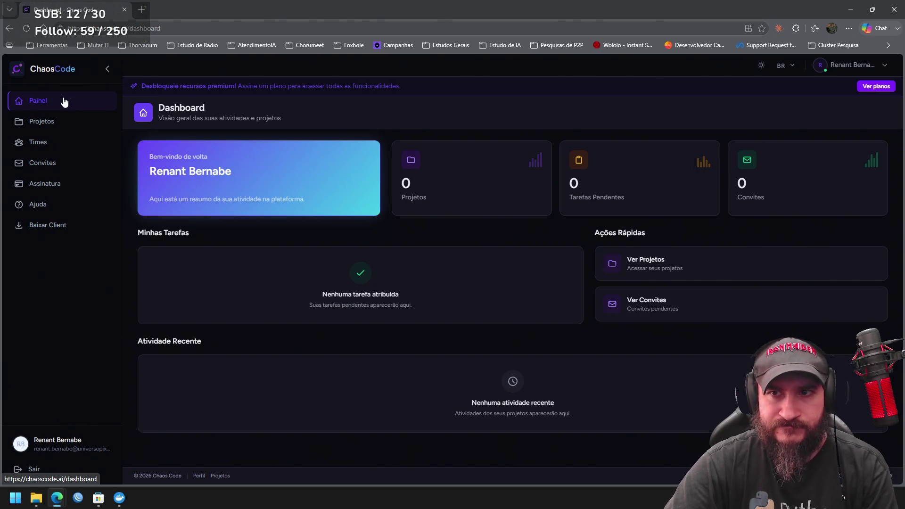
pyautogui.click(859, 88)
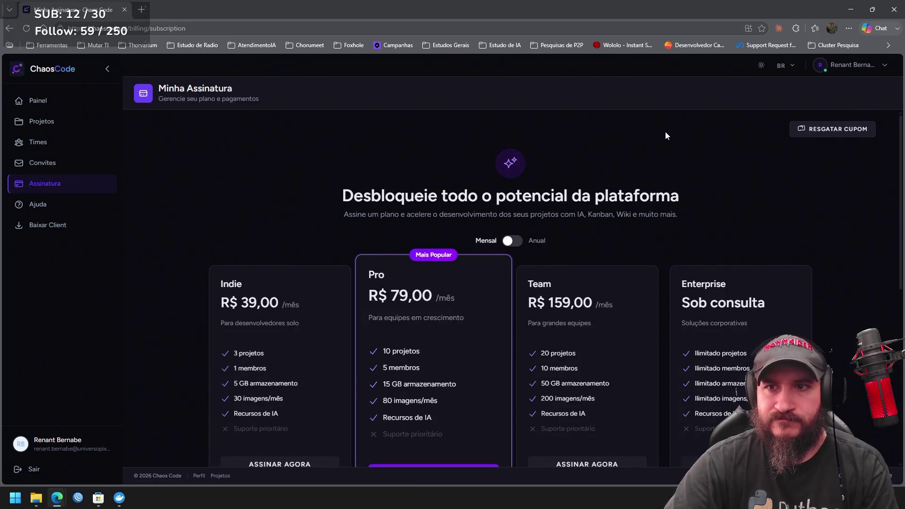
# Cancel out of the coupon form, preview the Indie checkout's 14-day trial, then go back to Painel.
pyautogui.click(842, 129)
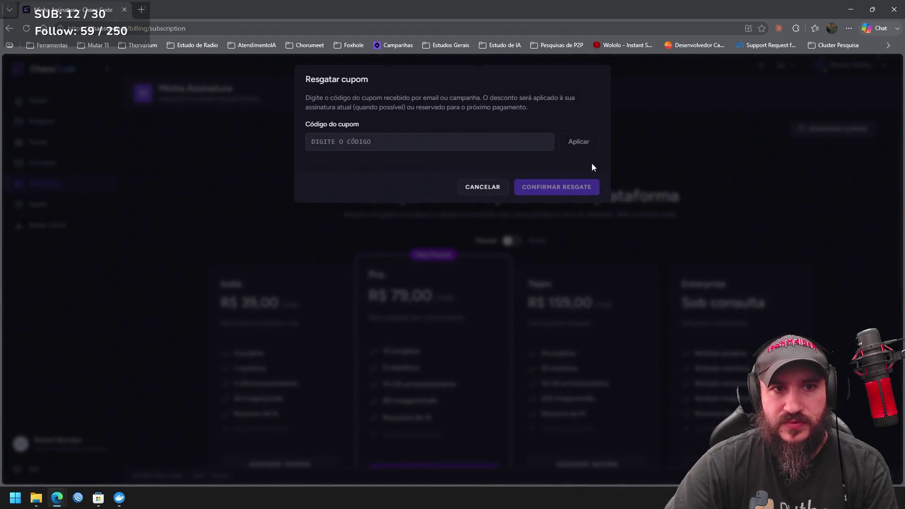
pyautogui.click(484, 187)
pyautogui.scroll(-4, 276, 169)
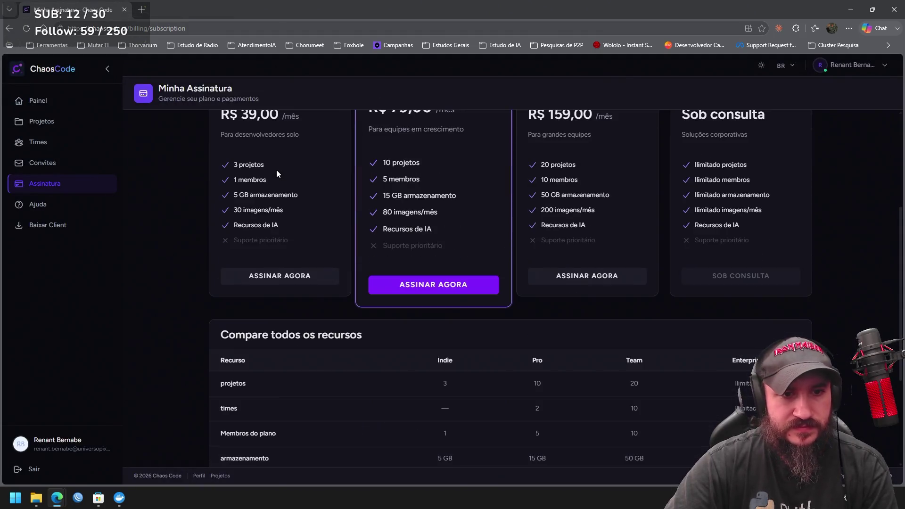
pyautogui.click(280, 275)
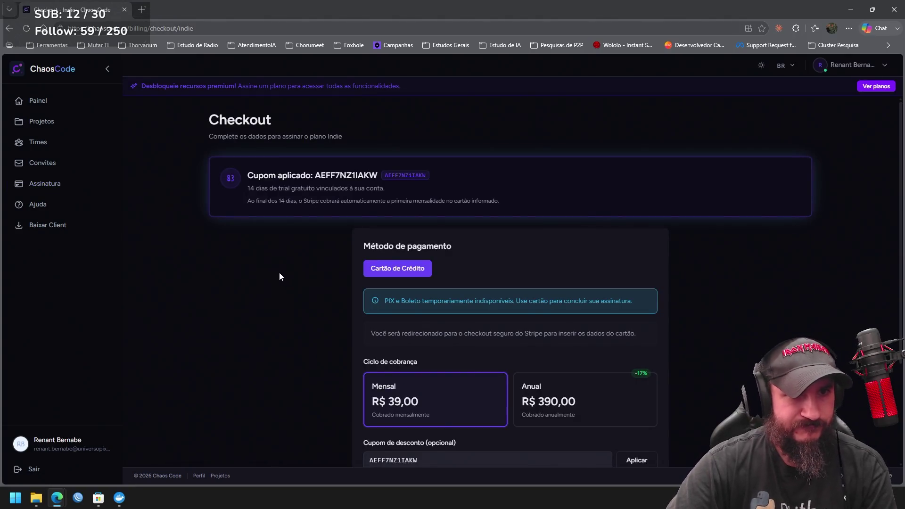
pyautogui.click(19, 102)
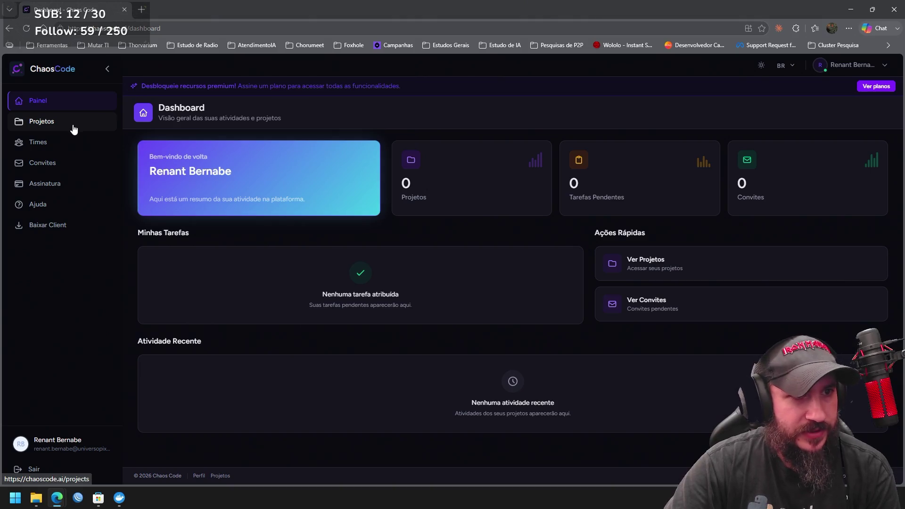
# Check that Projetos is still empty, then open Assinatura to list the Indie, Pro, Team and Enterprise plans.
pyautogui.click(73, 125)
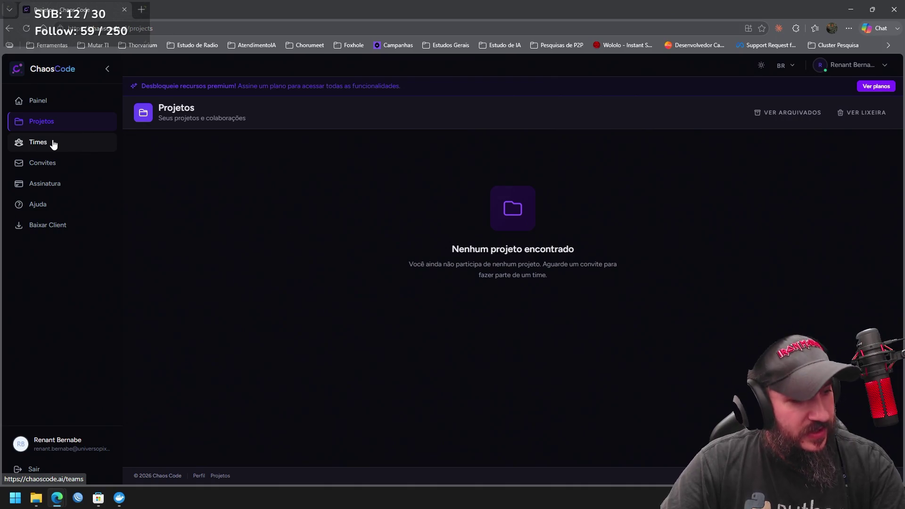
pyautogui.click(61, 188)
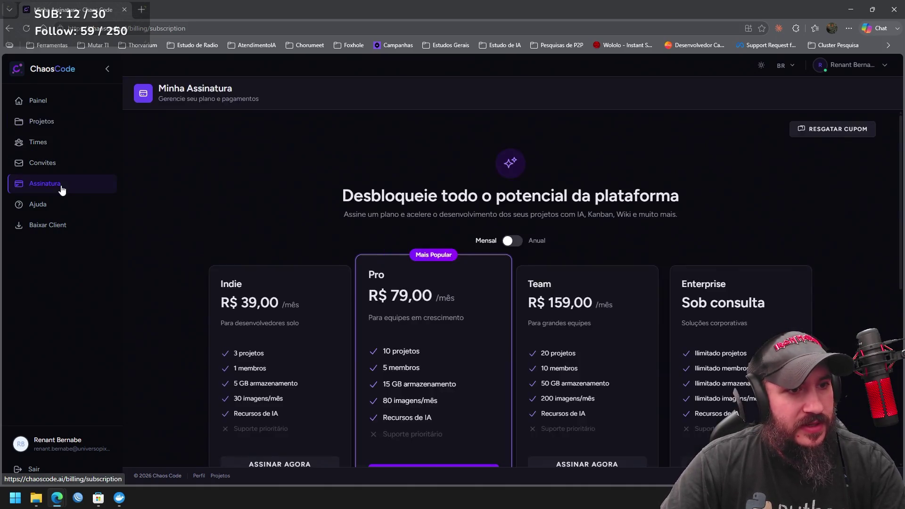
# Scroll to the 'Compare todos os recursos' table and back, then return to the Painel dashboard.
pyautogui.scroll(-4, 268, 192)
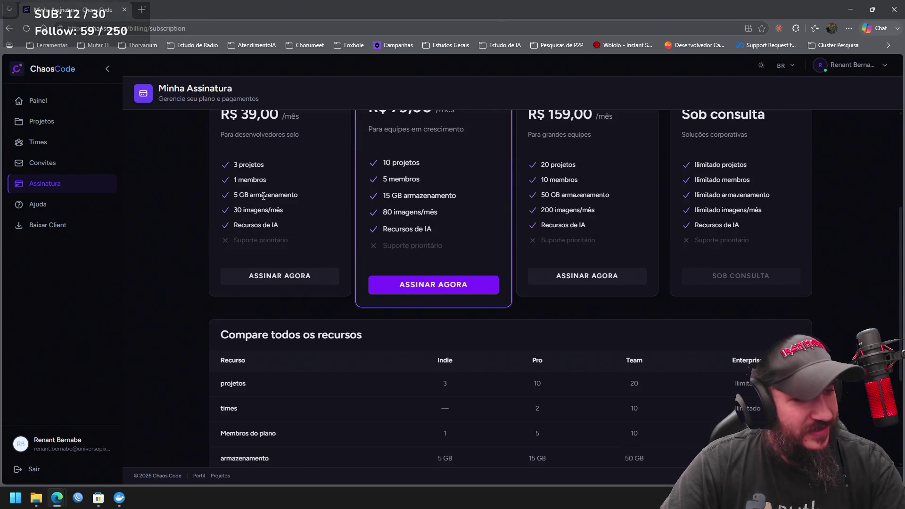
pyautogui.scroll(4, 263, 196)
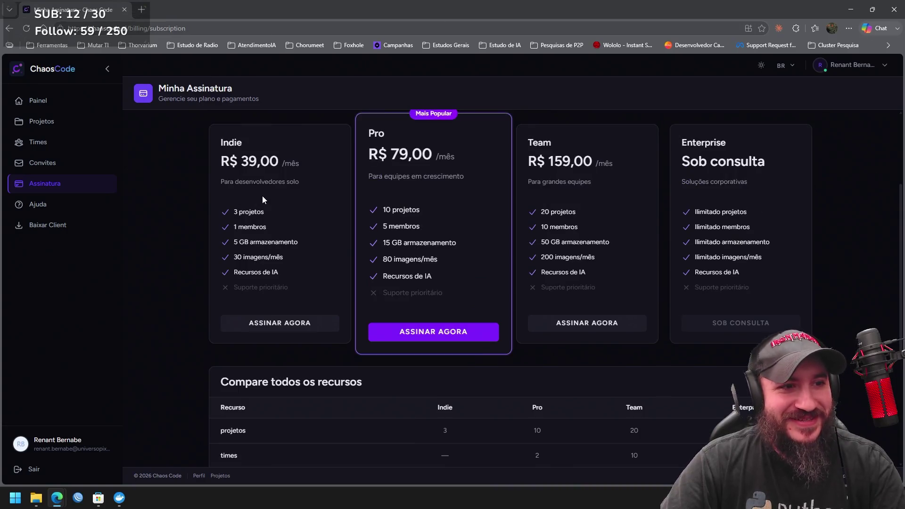
pyautogui.click(43, 103)
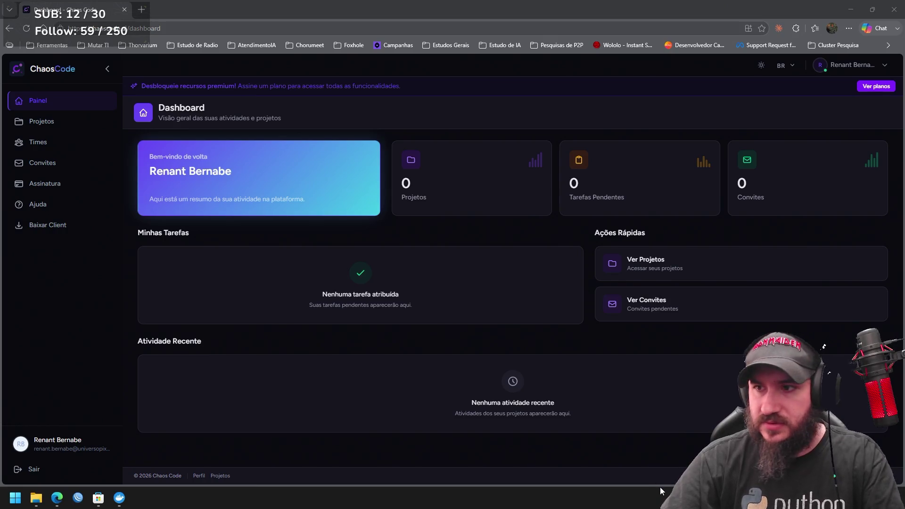
pyautogui.click(36, 498)
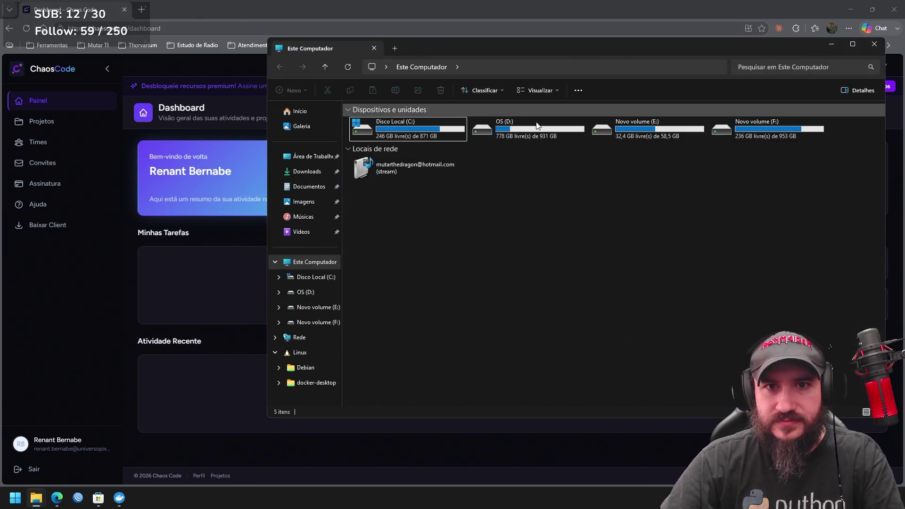
pyautogui.doubleClick(762, 122)
pyautogui.hotkey('alt', 'Tab')
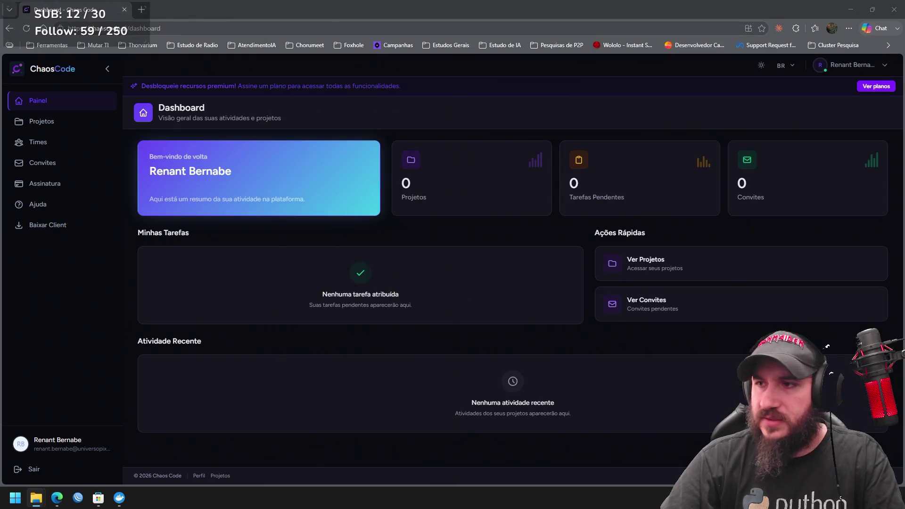